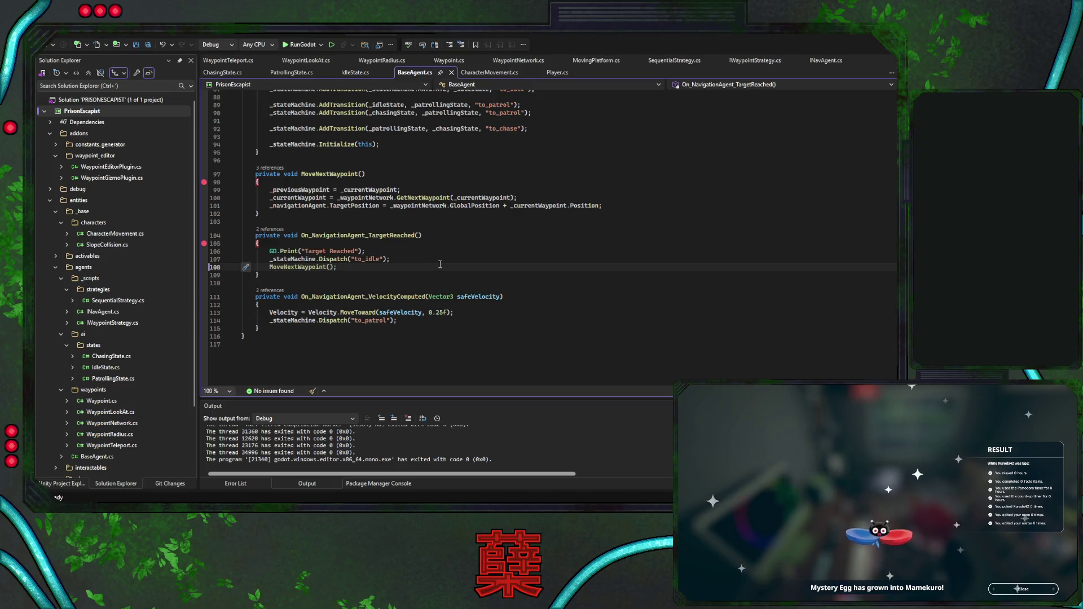
Debug the game via RunGodot, continue past the MoveNextWaypoint breakpoint, review the TargetReached handler, then stop debugging
left_click(300, 45)
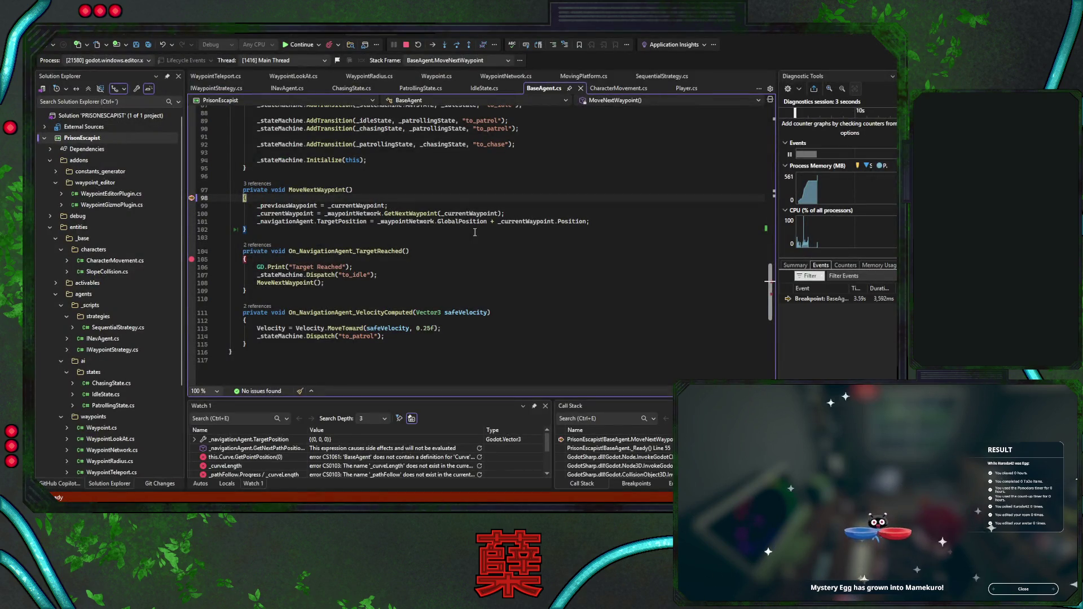
left_click(297, 48)
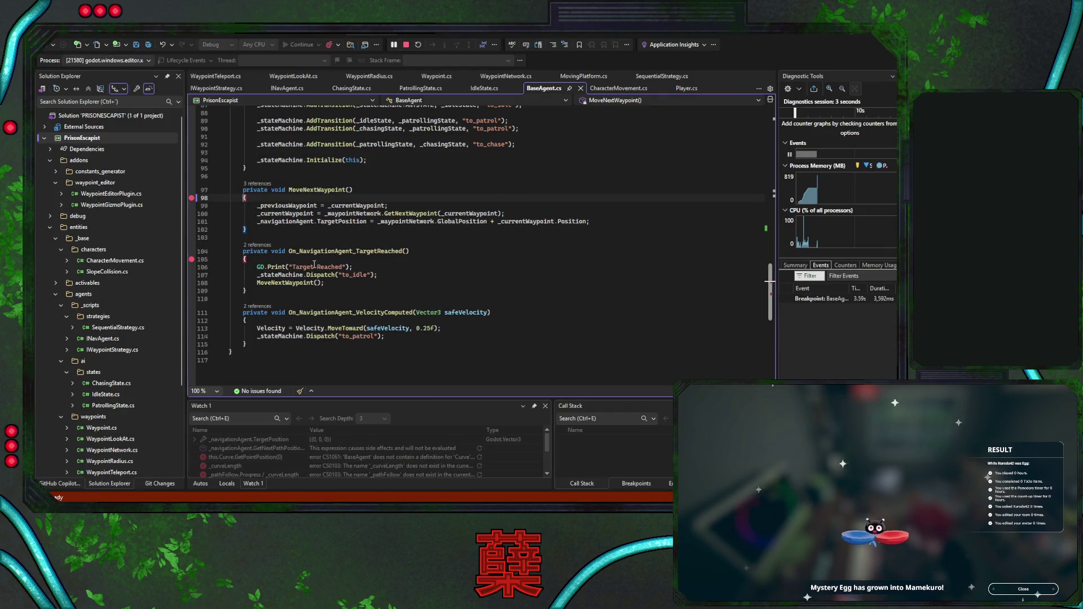
left_click(412, 252)
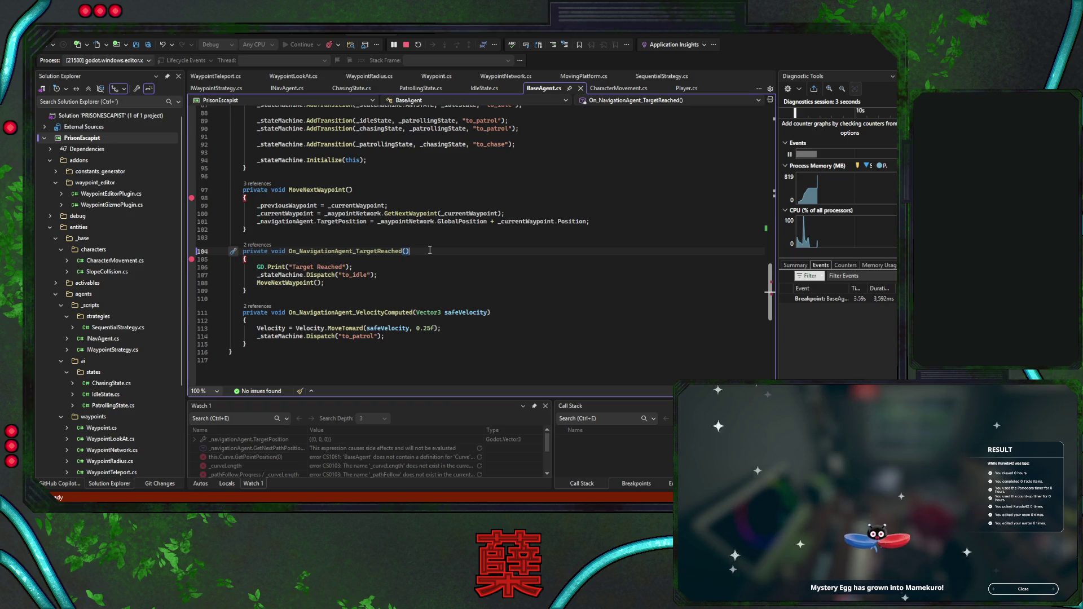
scroll(430, 250, "up", 8)
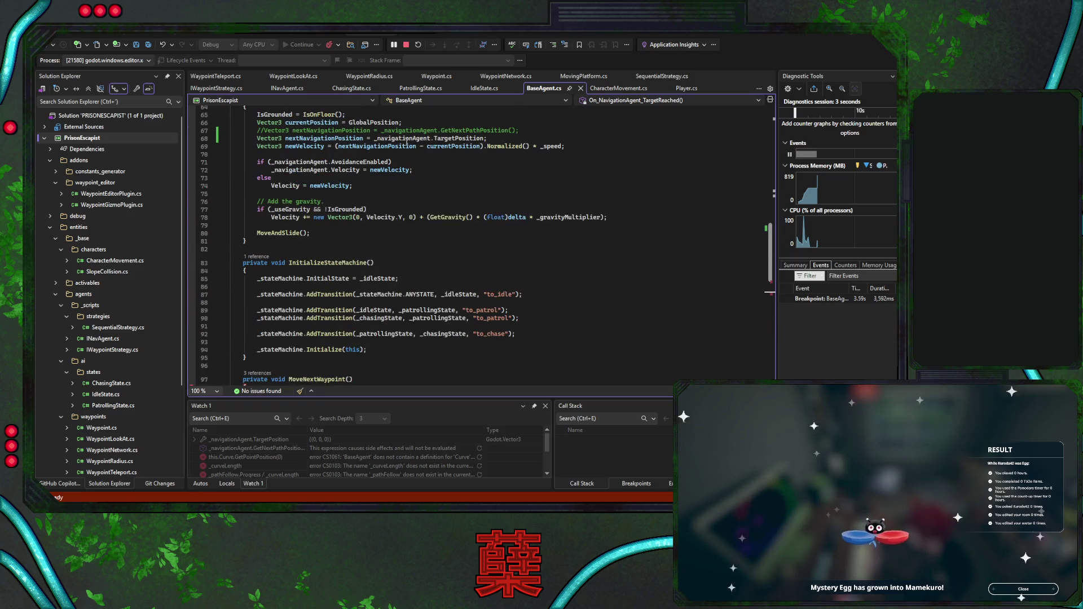
scroll(457, 201, "up", 3)
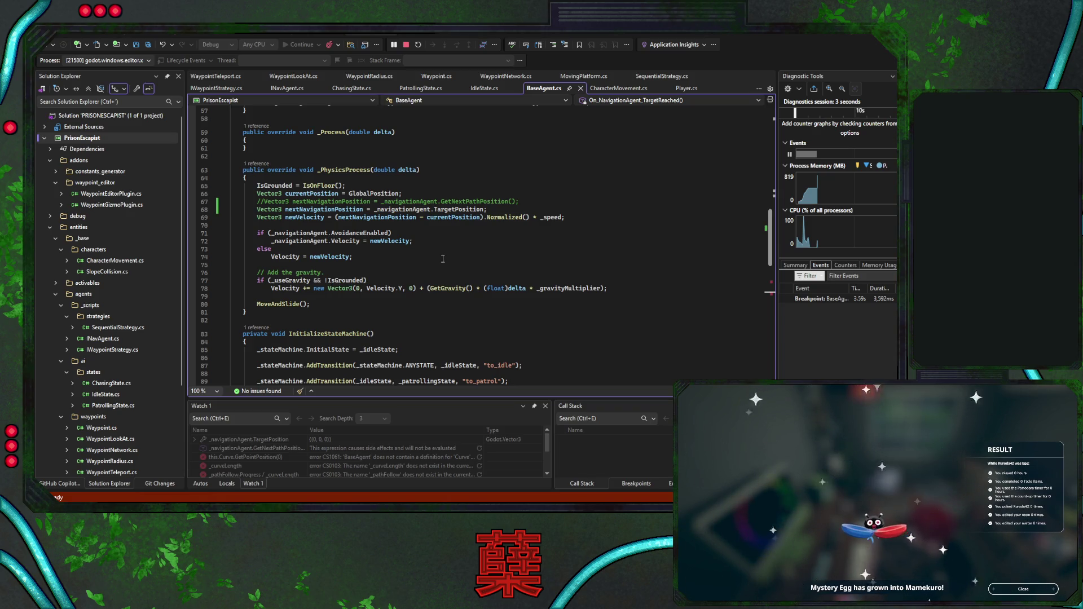
scroll(443, 258, "down", 7)
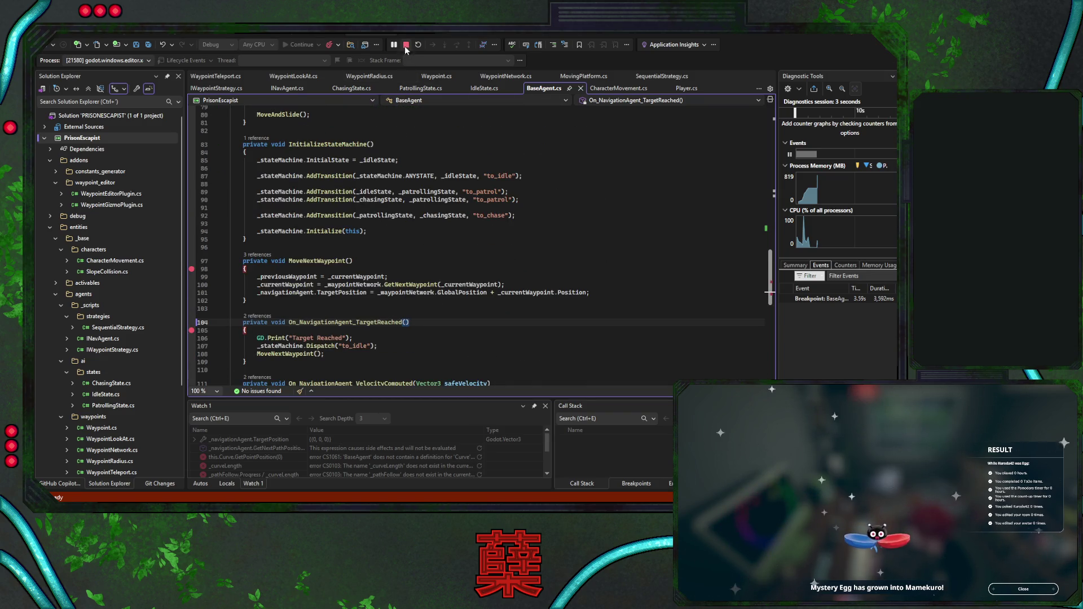
left_click(313, 277)
On a new line after line 101, start typing `_navigationAgent.GetPath(` and browse inline completion suggestions
left_click(614, 278)
key("Return")
type("_navigationAgent.set")
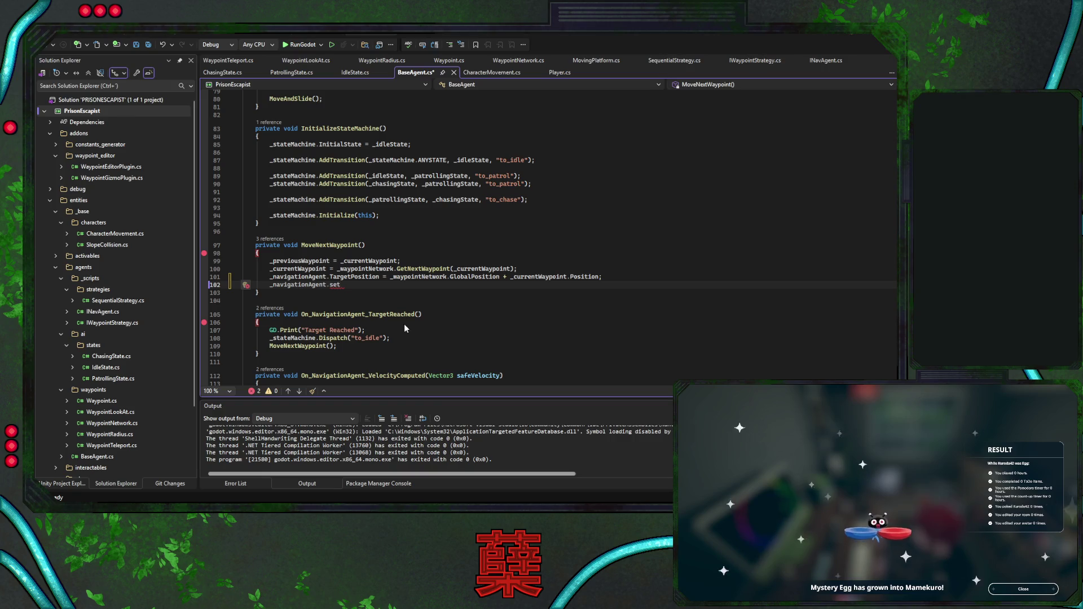
key("BackSpace")
key("BackSpace")
key("BackSpace")
type("path")
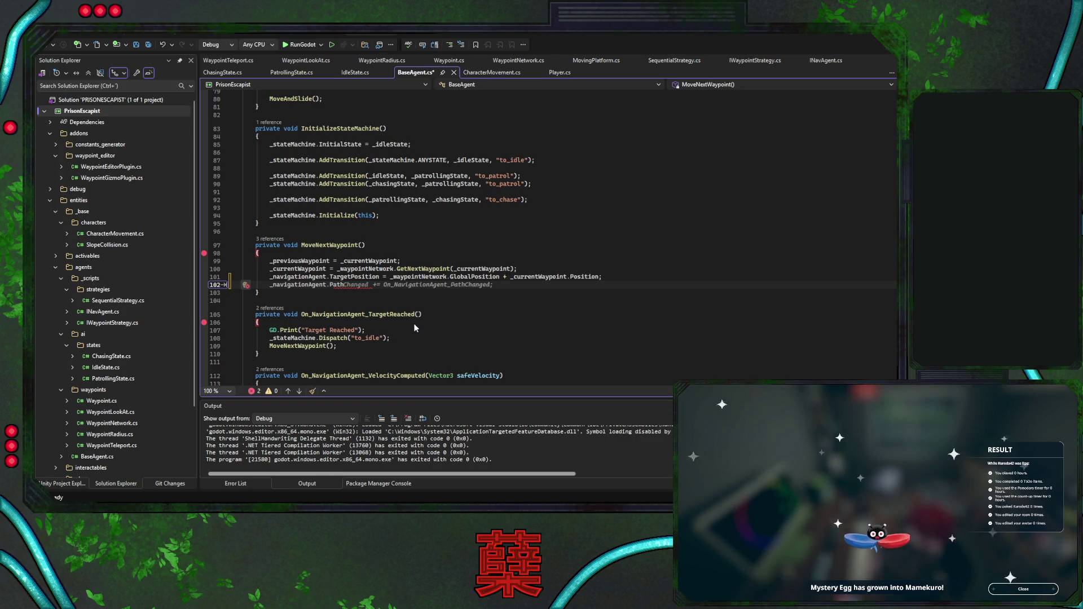
key("alt+period")
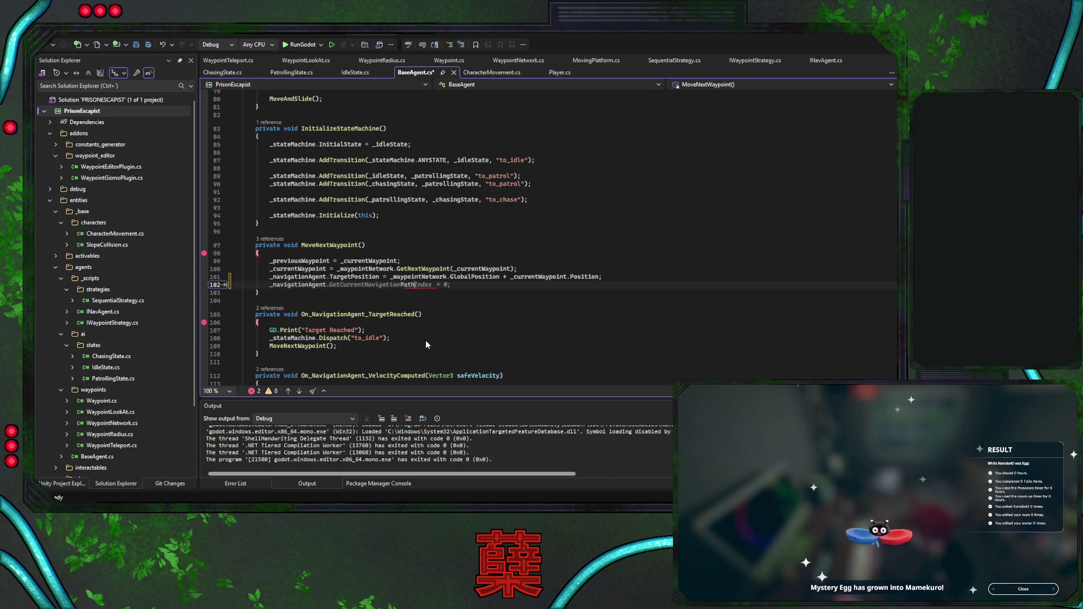
type("(")
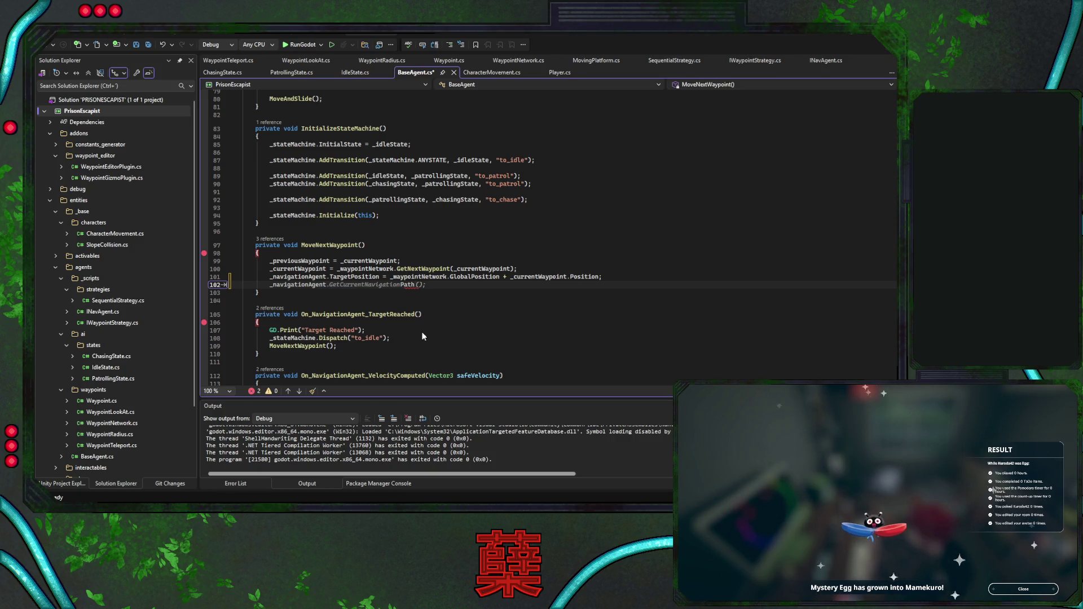
key("alt+period")
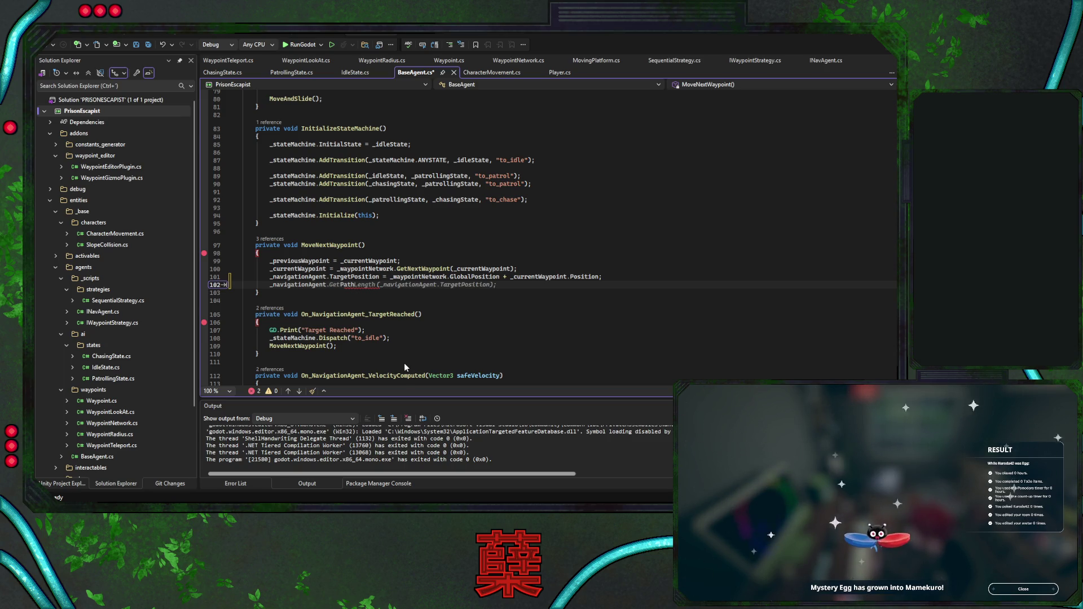
Delete the unfinished `_navigationAgent` line from MoveNextWaypoint
key("ctrl+BackSpace")
key("ctrl+shift+l")
scroll(545, 284, "up", 7)
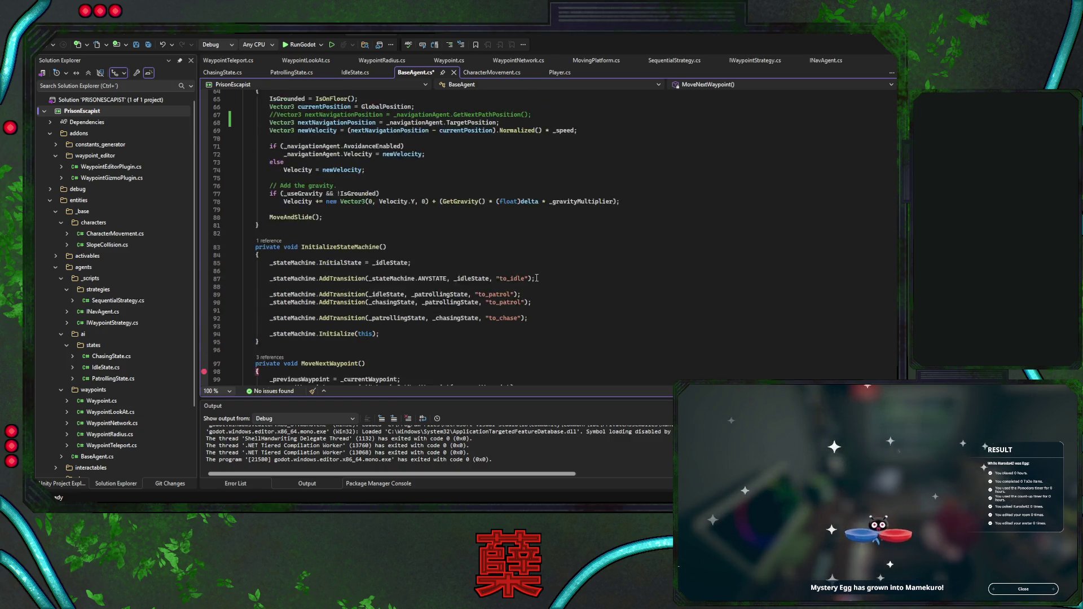
In _PhysicsProcess, delete the TargetPosition line 68 and uncomment the GetNextPathPosition line
left_click(548, 191)
key("ctrl+shift+l")
key("Up")
key("ctrl+k")
key("ctrl+u")
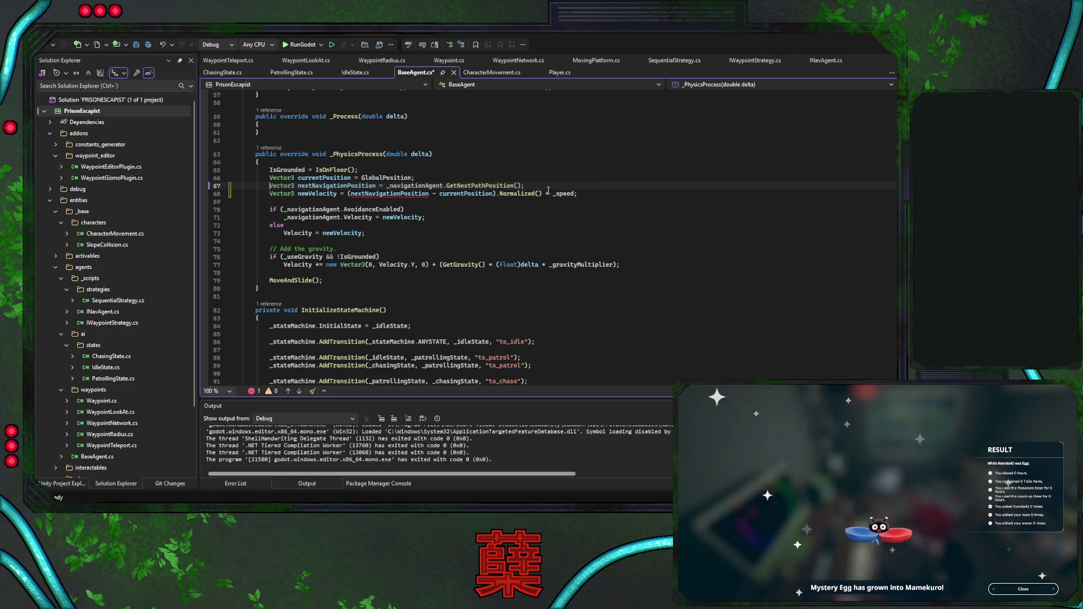
Save BaseAgent.cs and the Godot scene, then relaunch the game under the debugger with F5
key("ctrl+s")
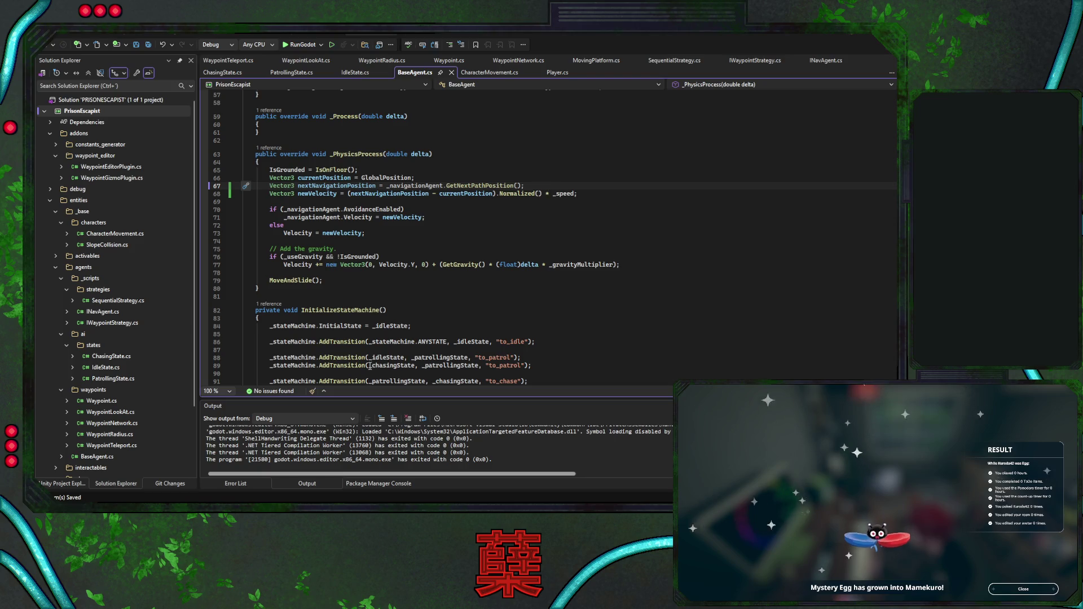
key("alt+Tab")
key("ctrl+s")
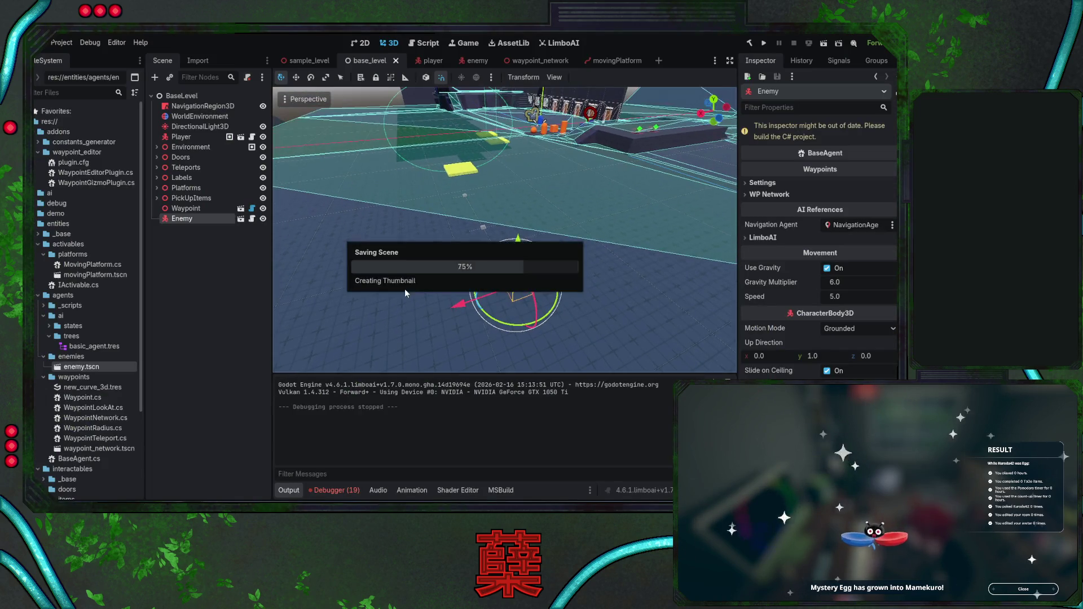
key("alt+Tab")
key("ctrl+s")
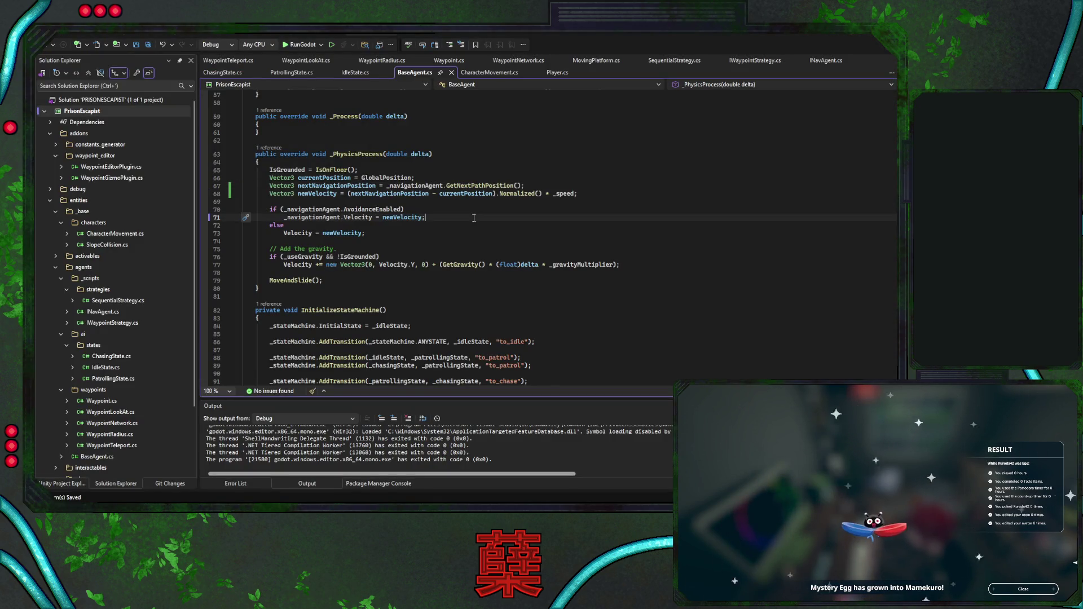
scroll(471, 219, "down", 6)
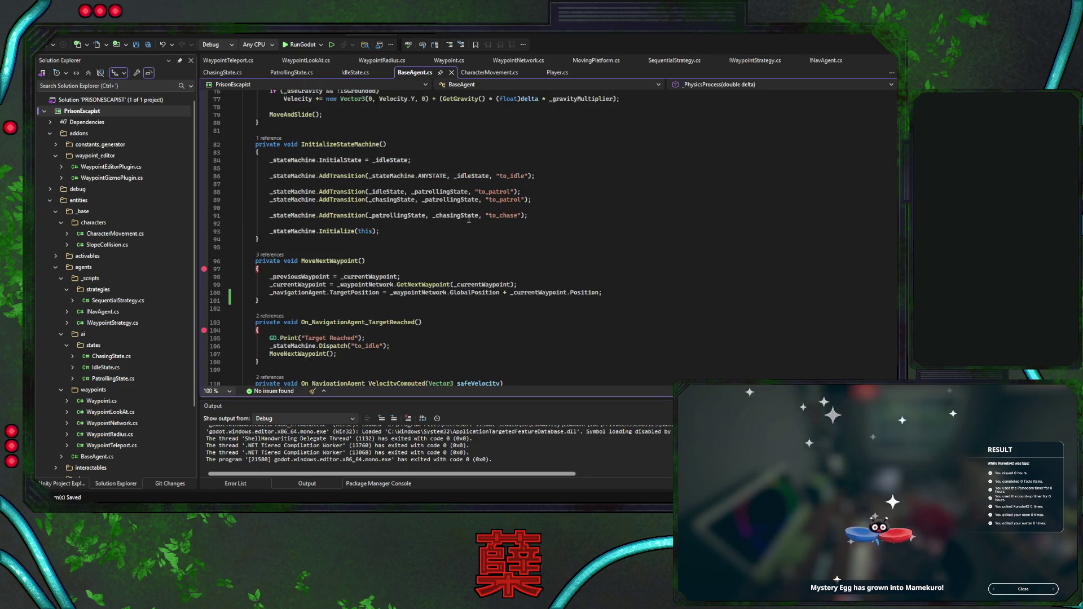
scroll(469, 219, "down", 1)
key("F5")
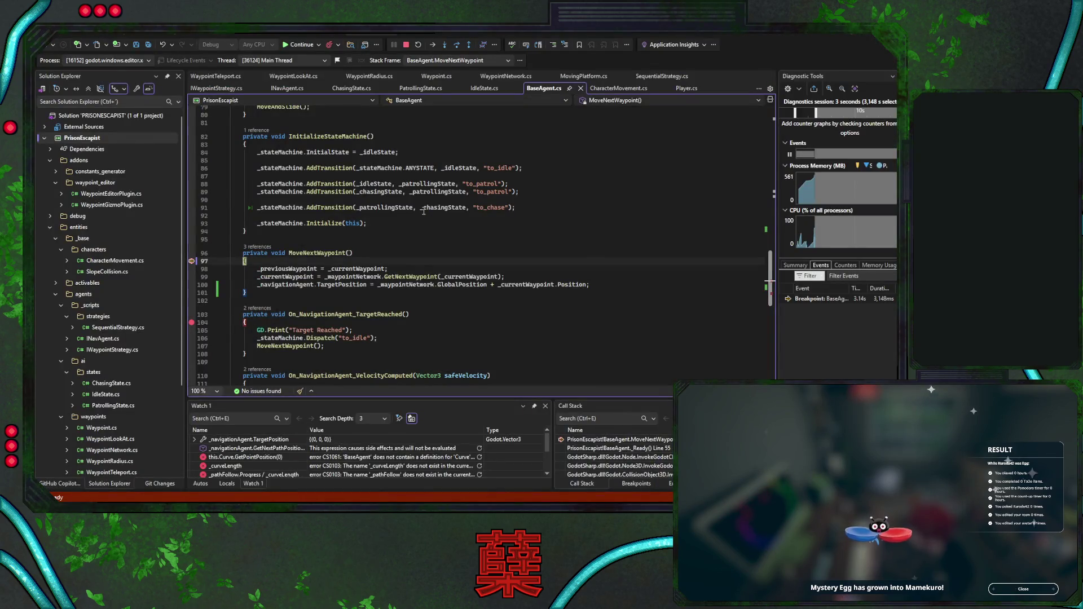
Continue past the MoveNextWaypoint and TargetReached breakpoints and set a breakpoint on line 70's avoidance check
left_click(293, 46)
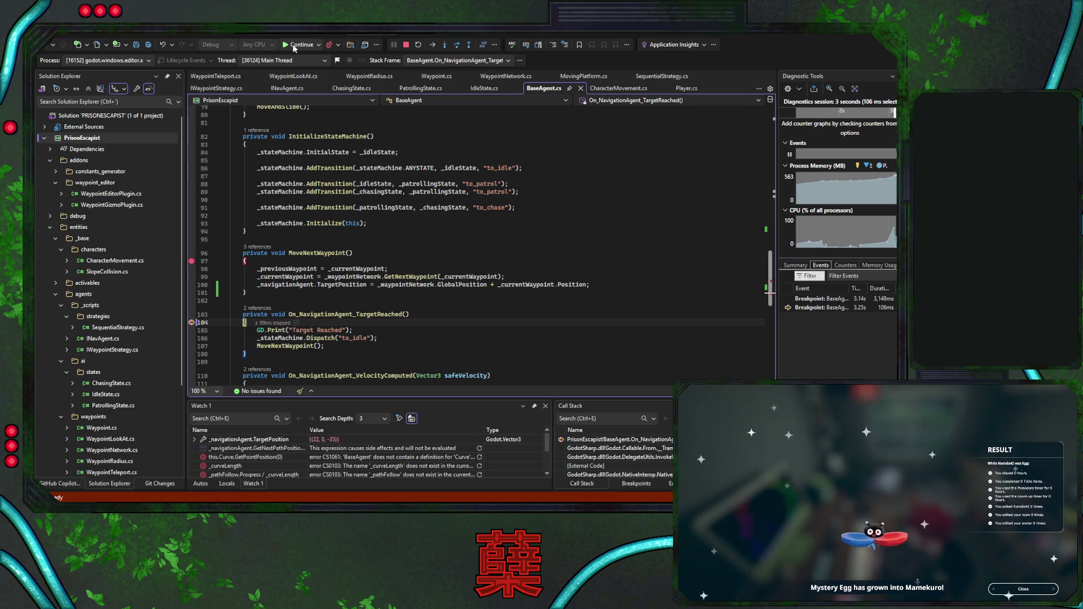
left_click(294, 46)
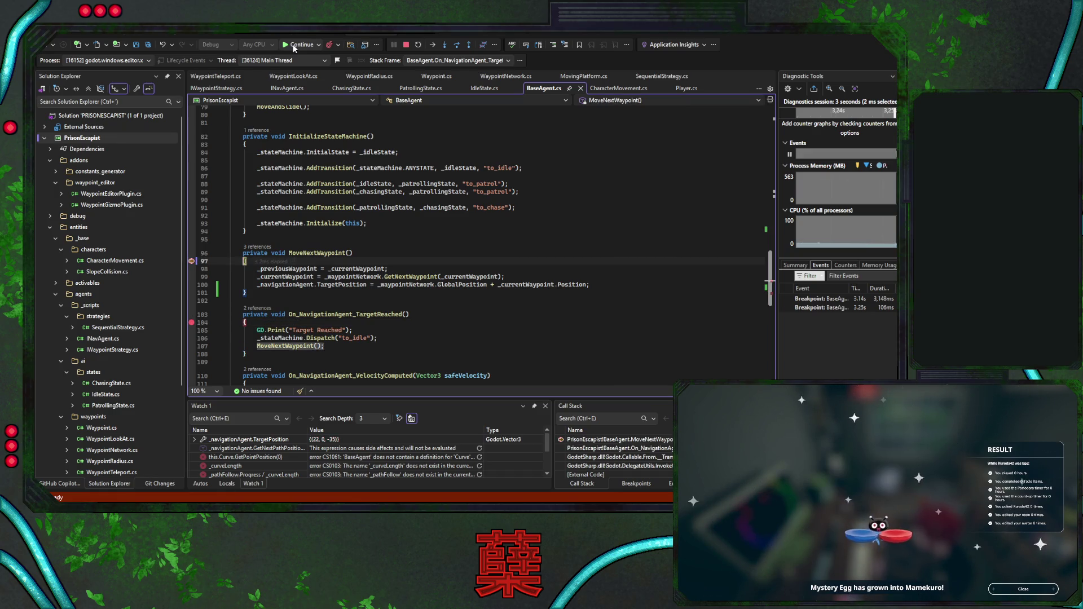
left_click(293, 47)
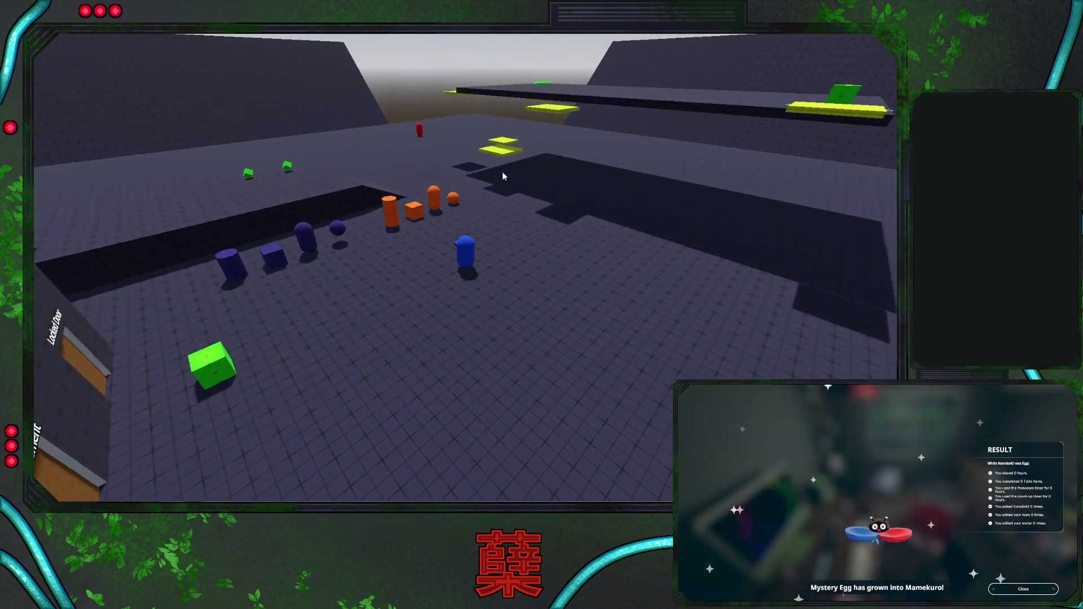
scroll(436, 244, "up", 9)
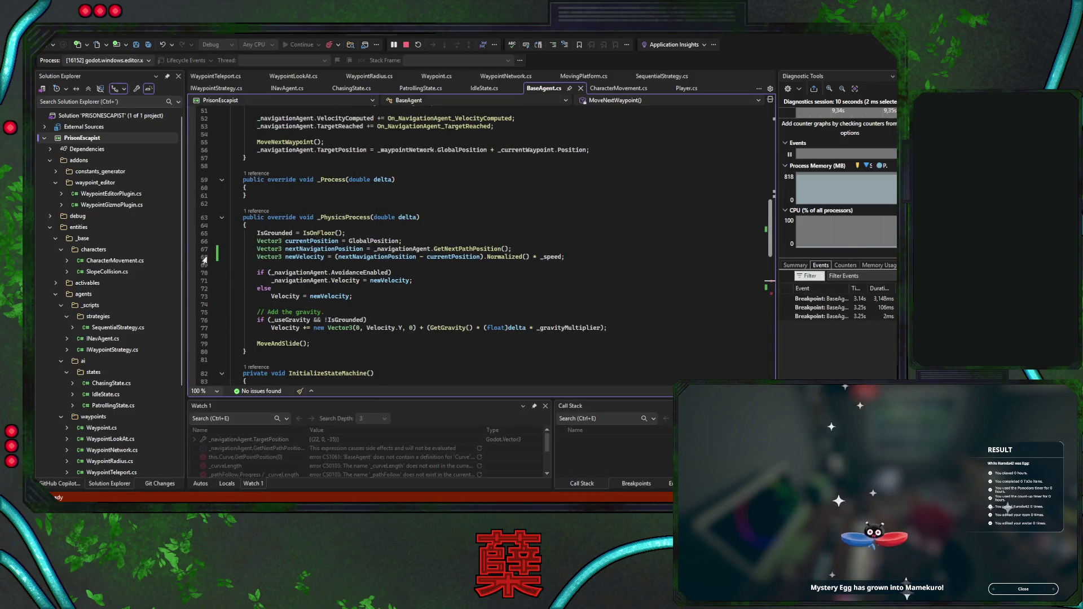
left_click(193, 273)
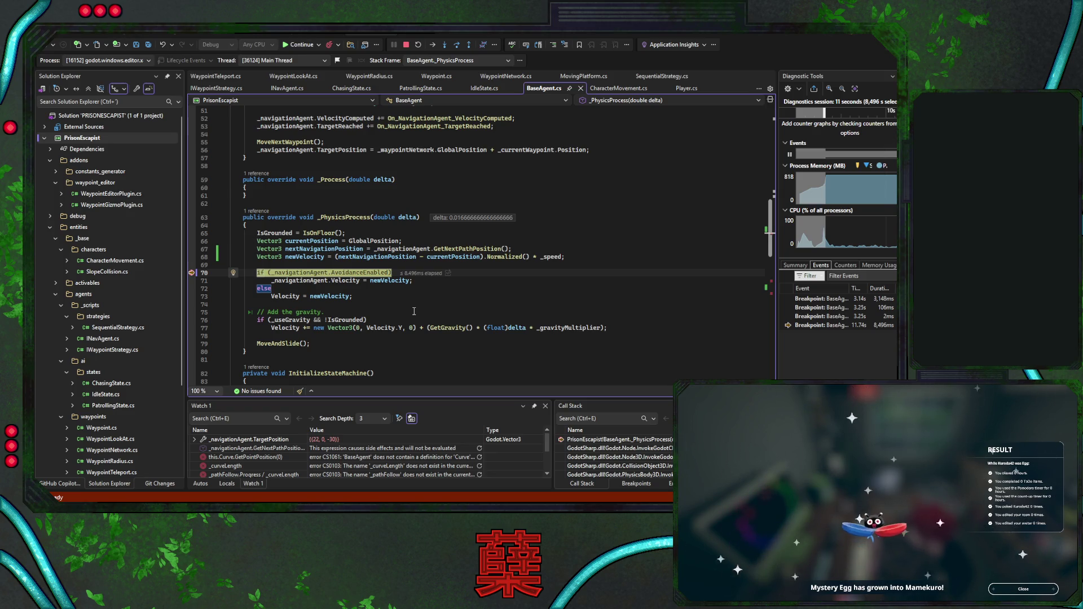
Continue through three more breakpoint hits, then stop debugging the game
scroll(415, 311, "down", 2)
scroll(414, 311, "down", 11)
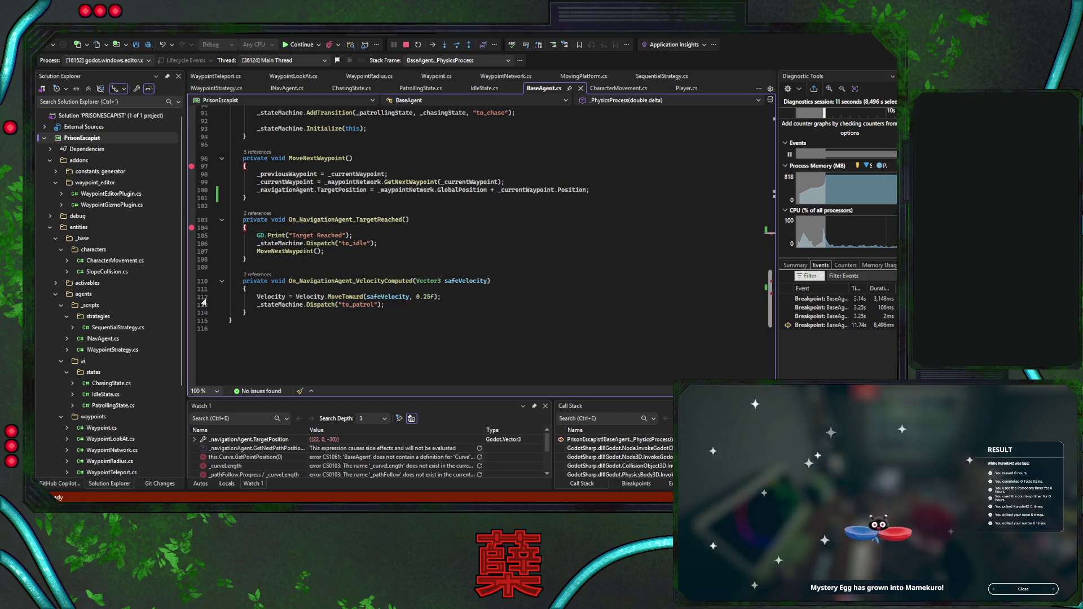
left_click(295, 47)
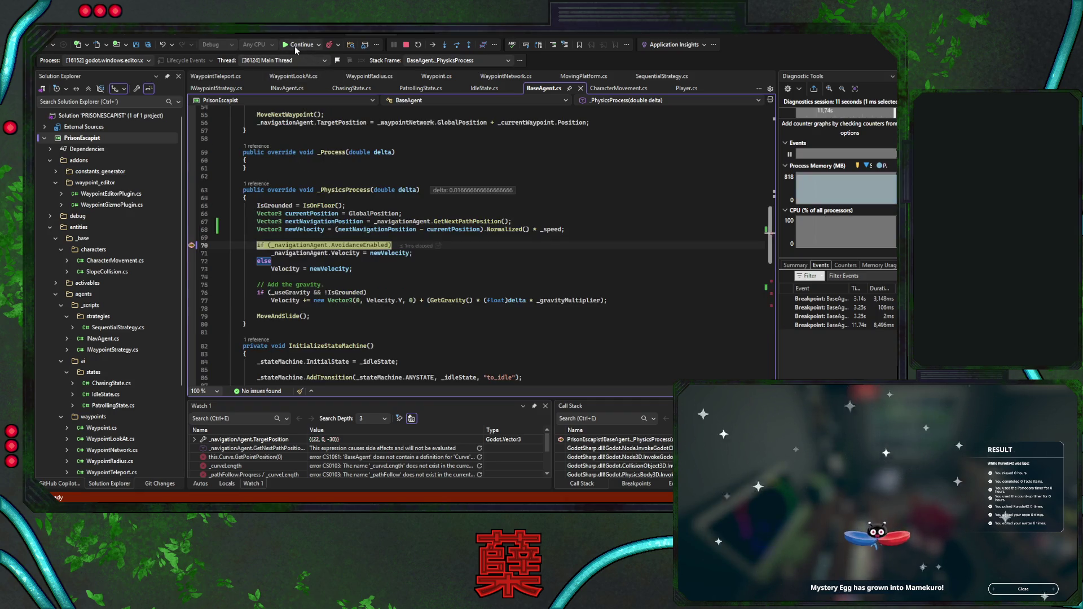
left_click(295, 47)
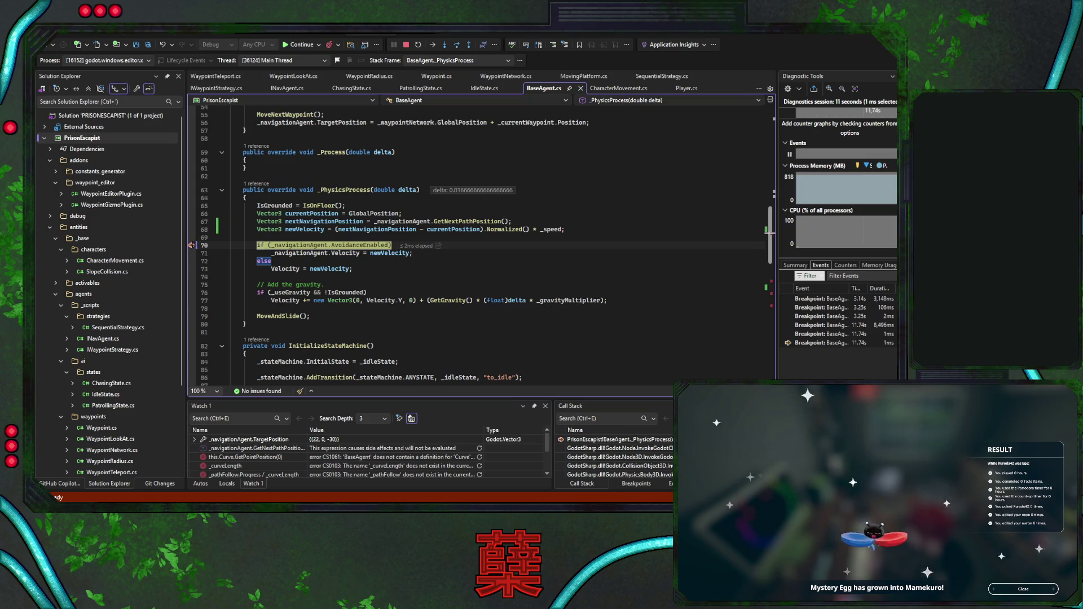
left_click(295, 47)
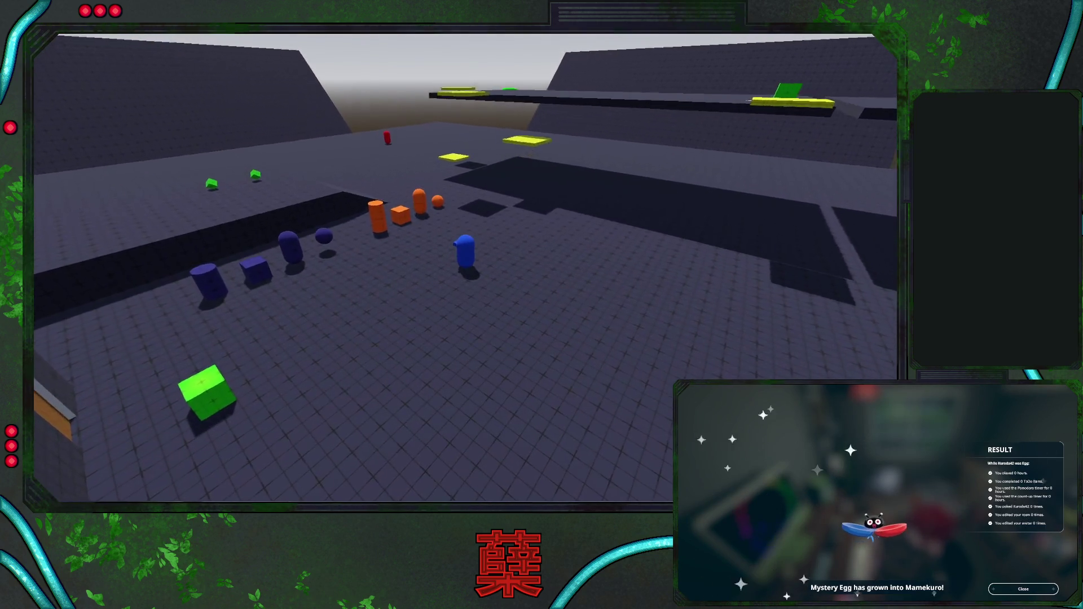
key("alt+Tab")
left_click(406, 45)
key("alt+Tab")
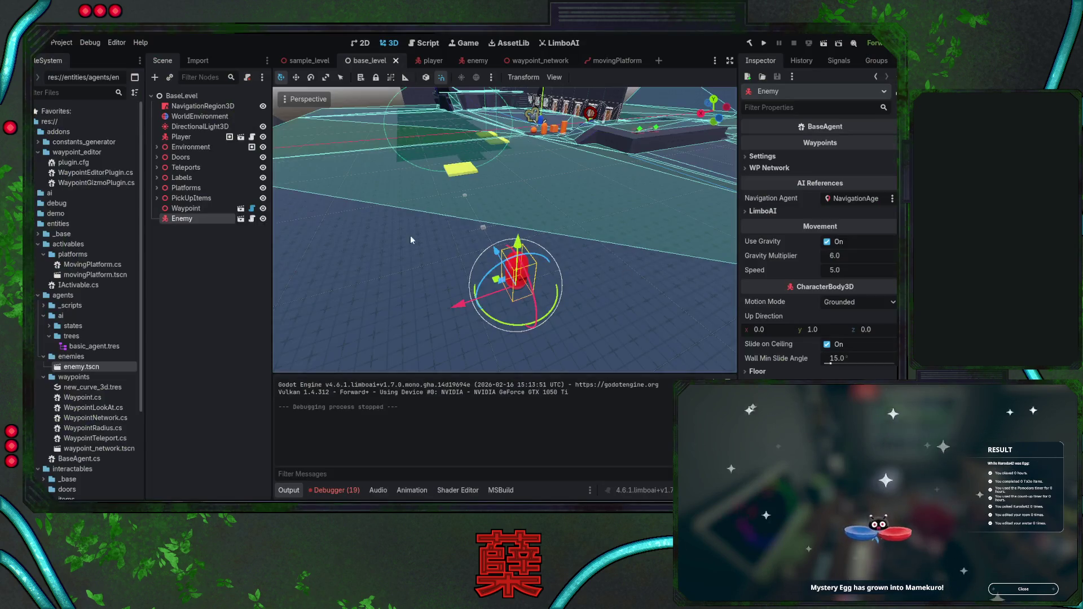
In the enemy scene, toggle Avoidance Enabled on NavigationAgent3D using the Inspector filter 'voi', then clear the filter
left_click(474, 60)
left_click(194, 96)
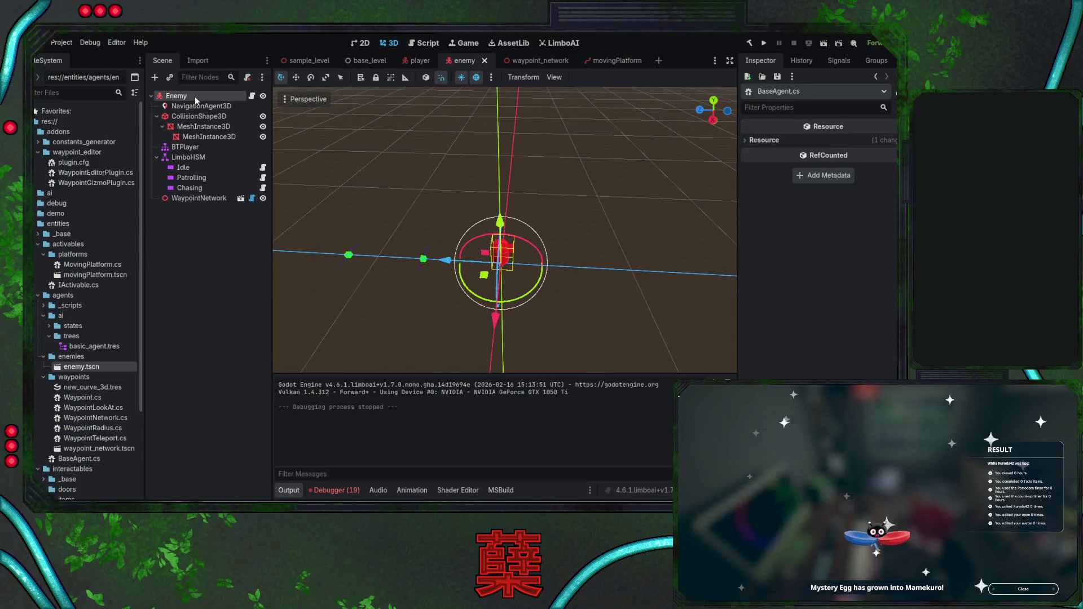
left_click_drag(554, 213, 554, 206)
left_click(203, 105)
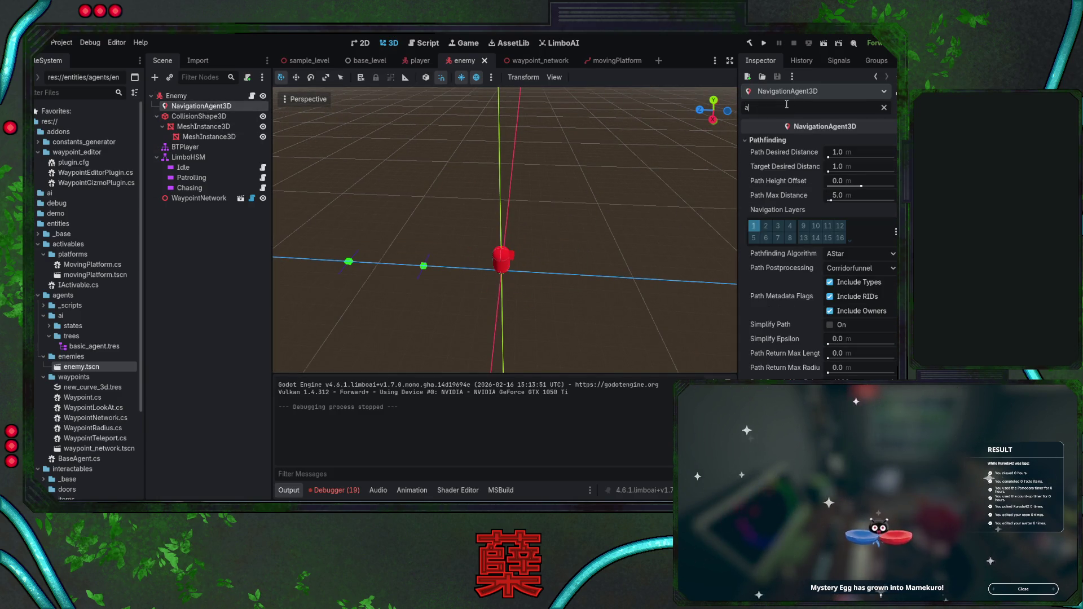
type("voi")
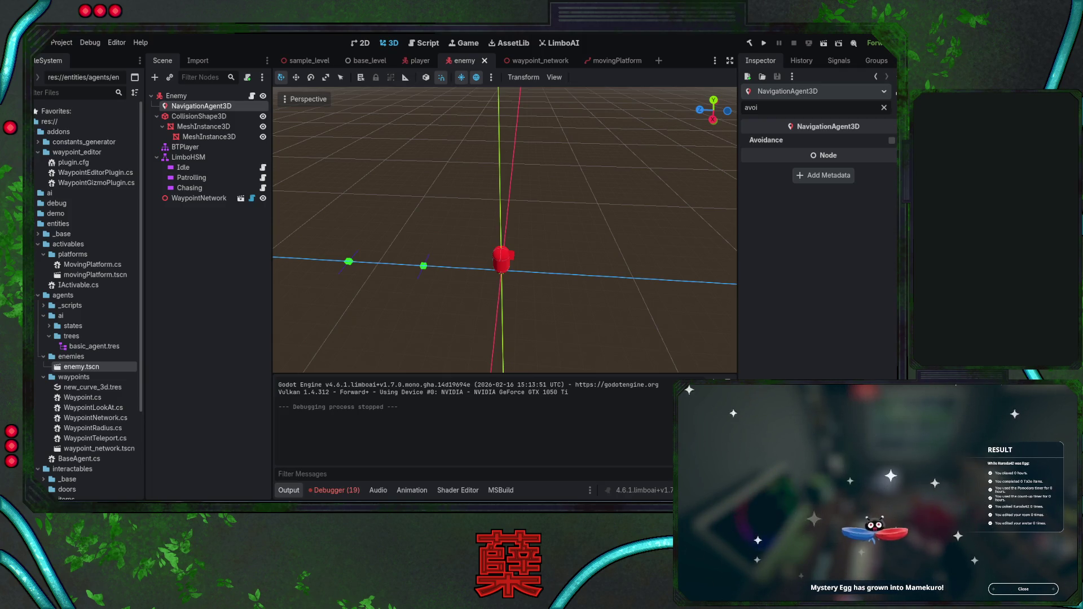
left_click(570, 229)
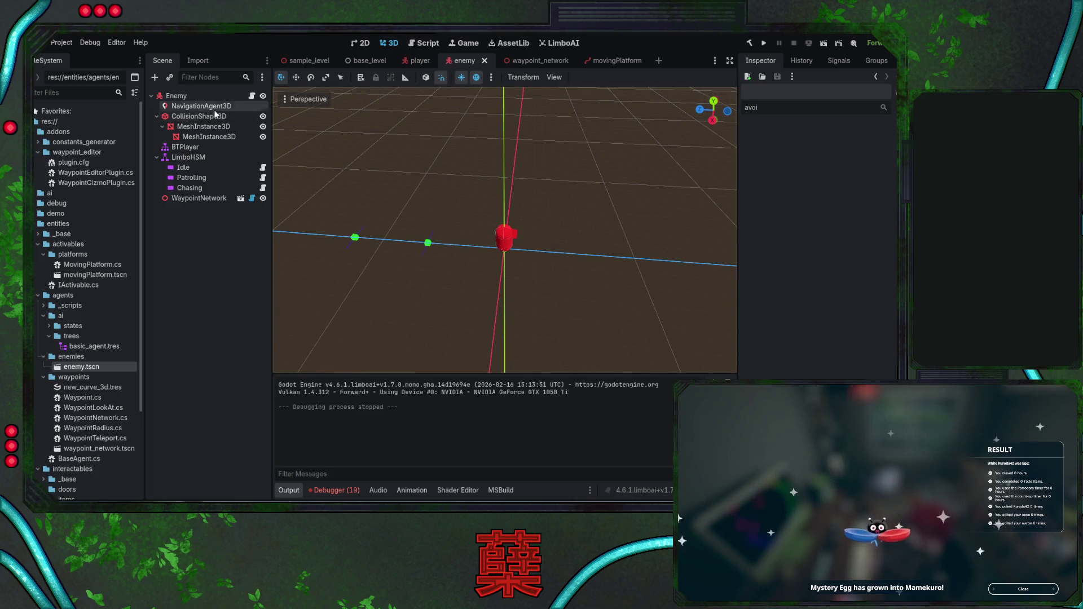
left_click(189, 96)
left_click(194, 107)
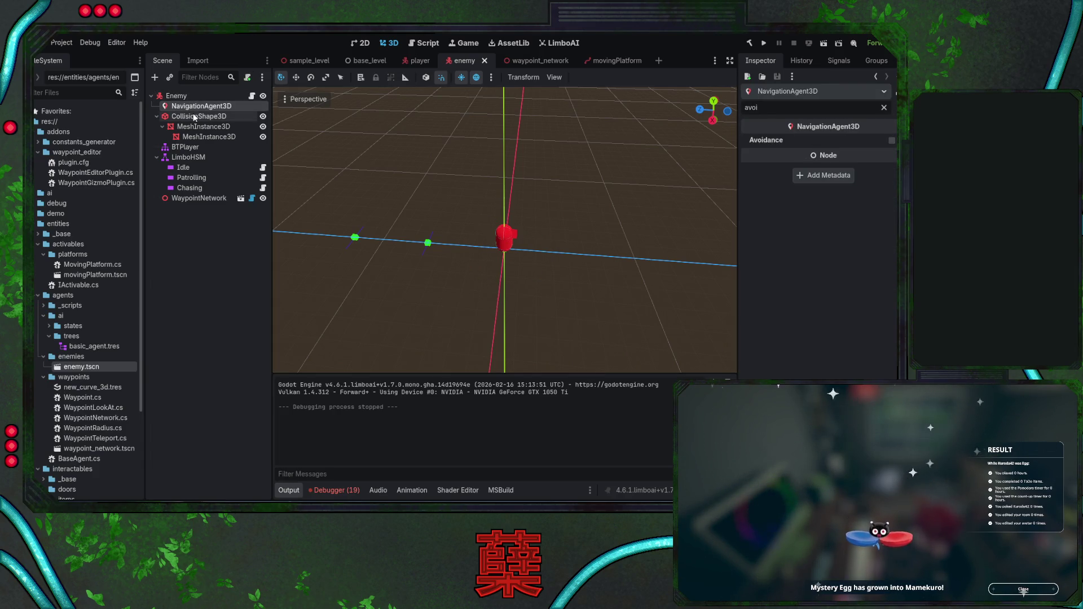
left_click(884, 107)
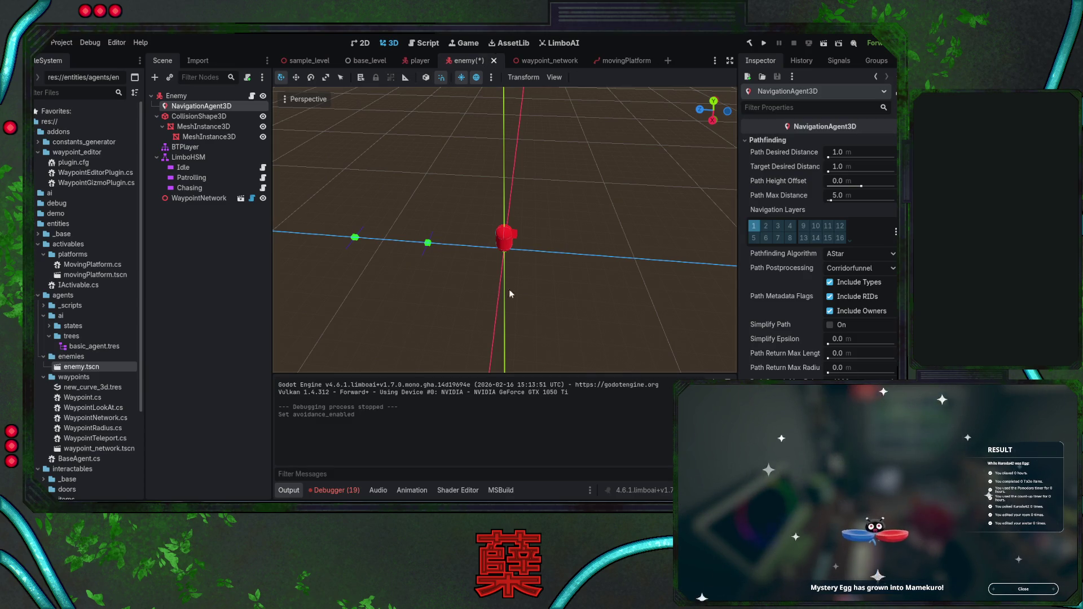
Save the enemy scene and go back to the base_level scene tab
key("ctrl+s")
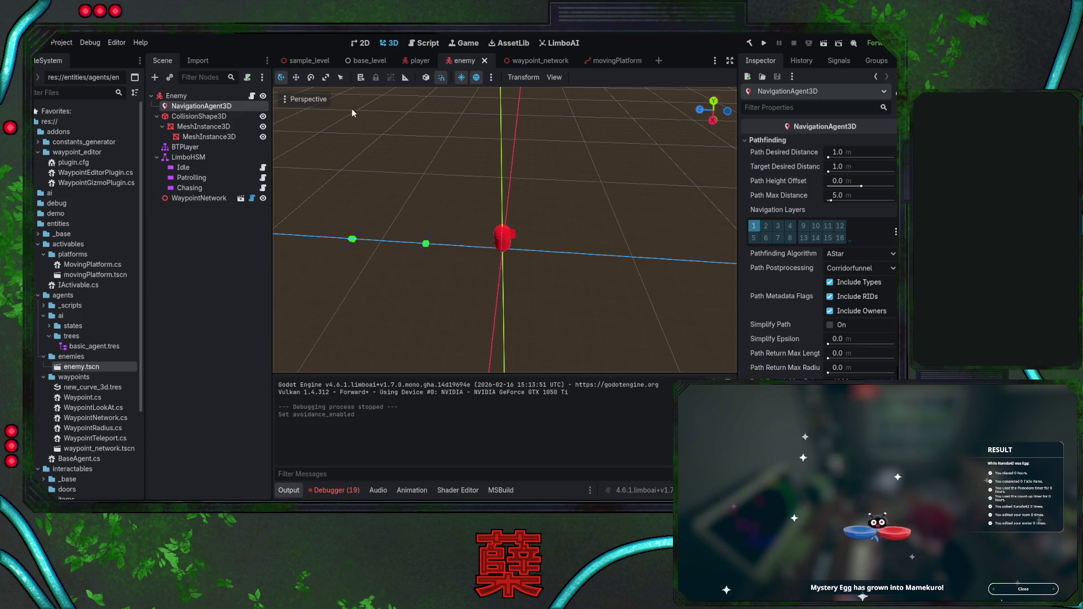
left_click(366, 60)
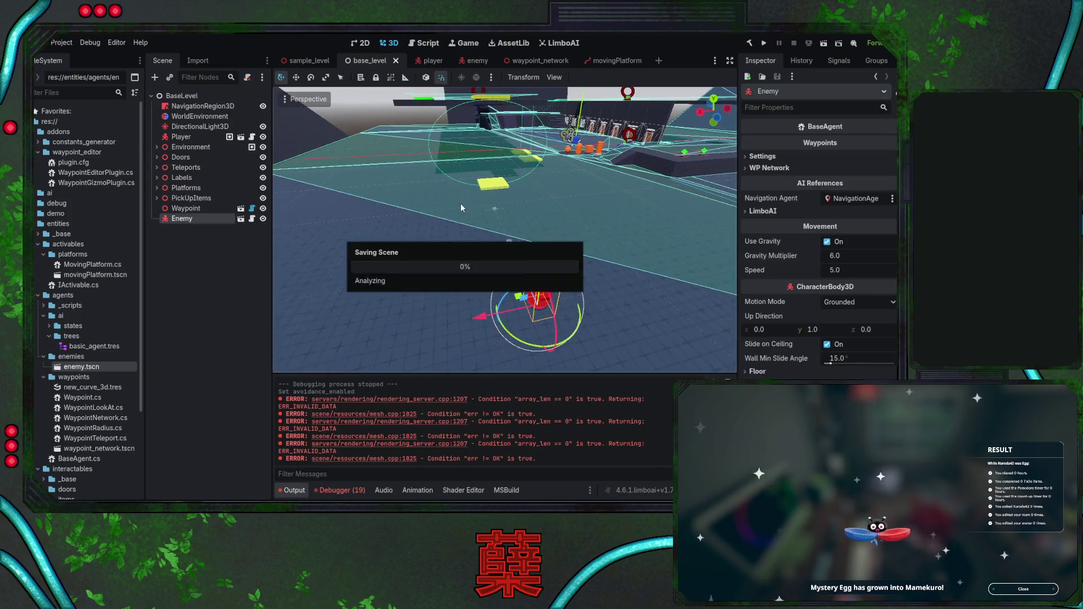
key("w")
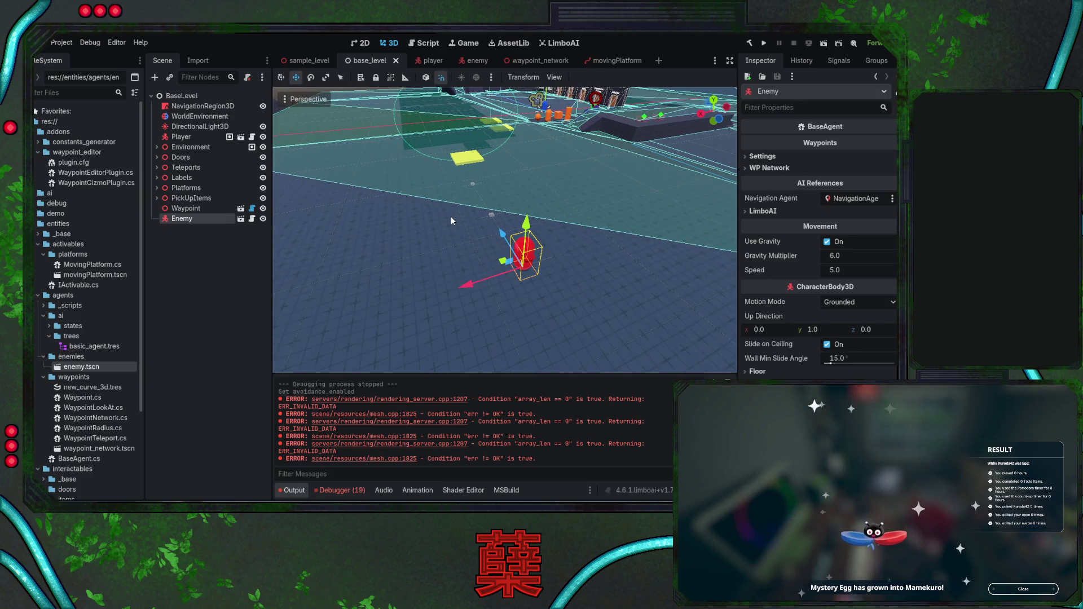
key("alt+Tab")
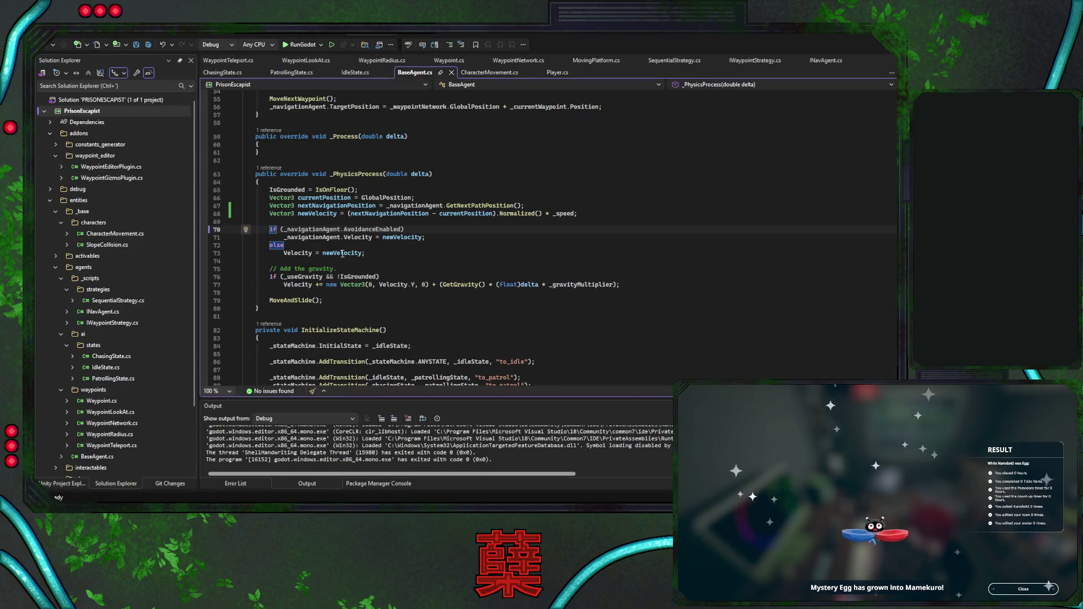
Save BaseAgent.cs with Ctrl+S and start the game under the debugger with RunGodot
scroll(867, 235, "down", 15)
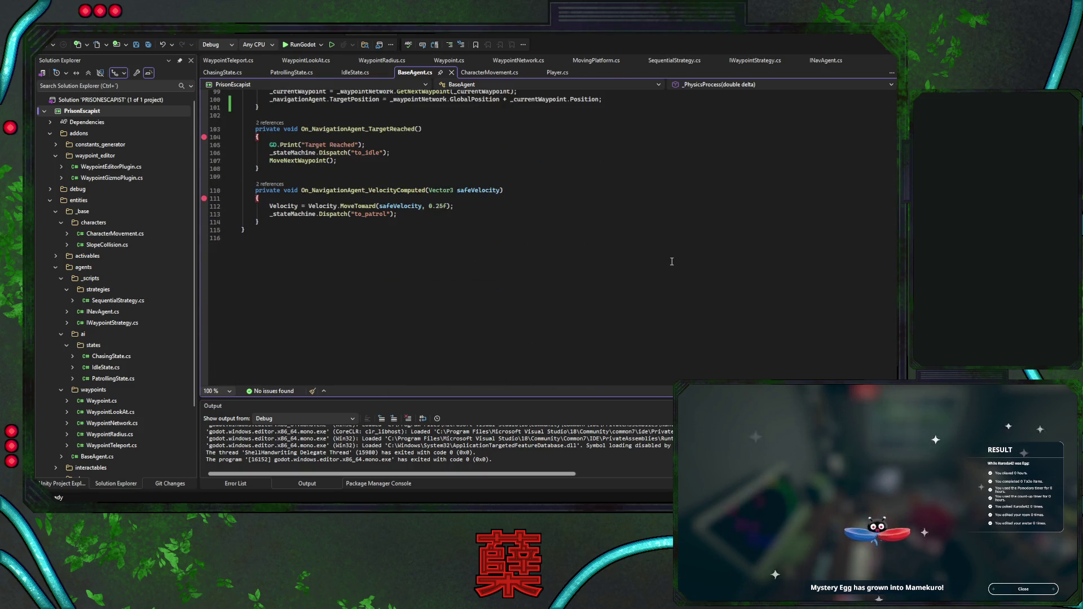
scroll(665, 255, "up", 11)
scroll(621, 237, "up", 1)
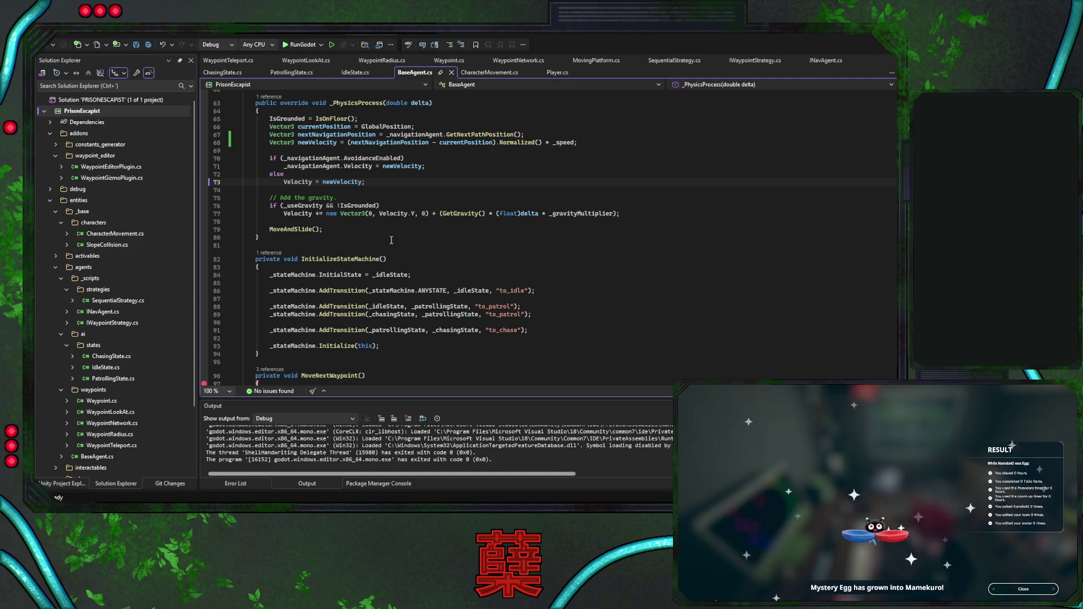
left_click(360, 230)
key("ctrl+s")
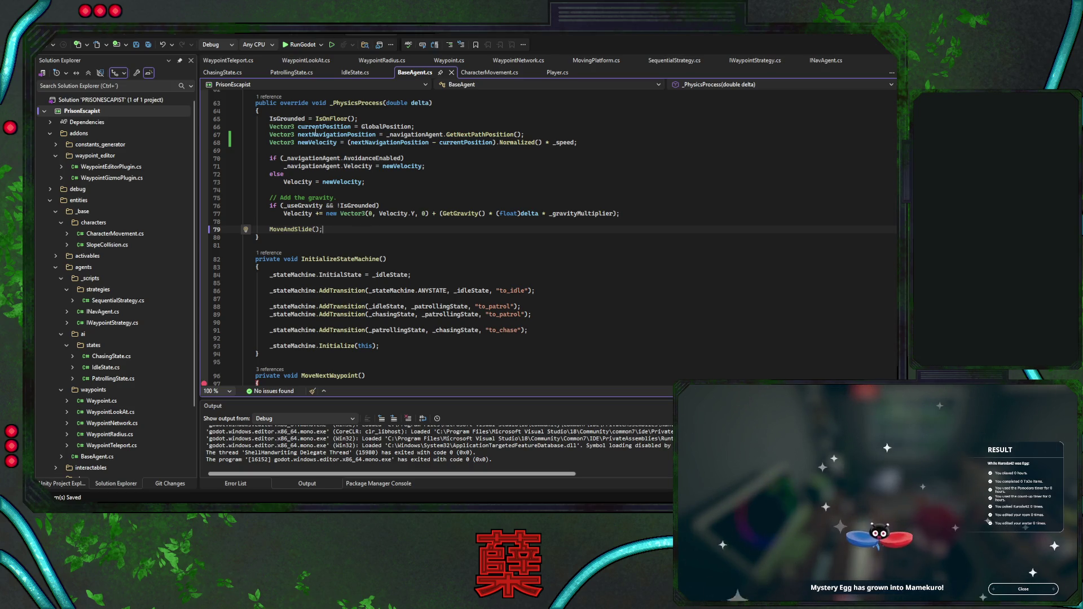
left_click(295, 45)
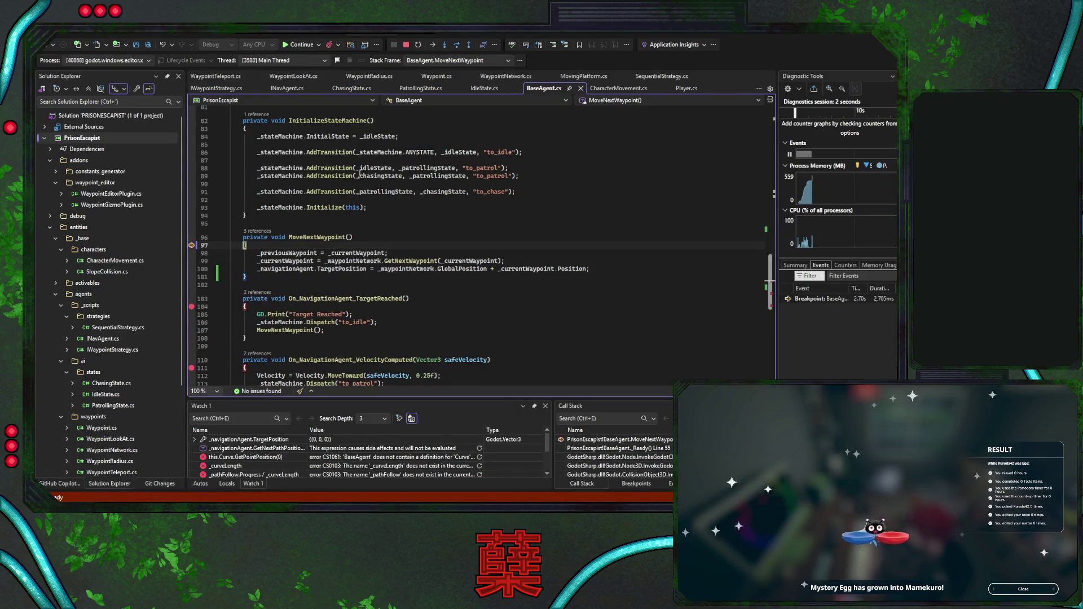
Continue through the breakpoints at lines 111, 104 and 97 until paused in VelocityComputed at line 111
left_click(299, 46)
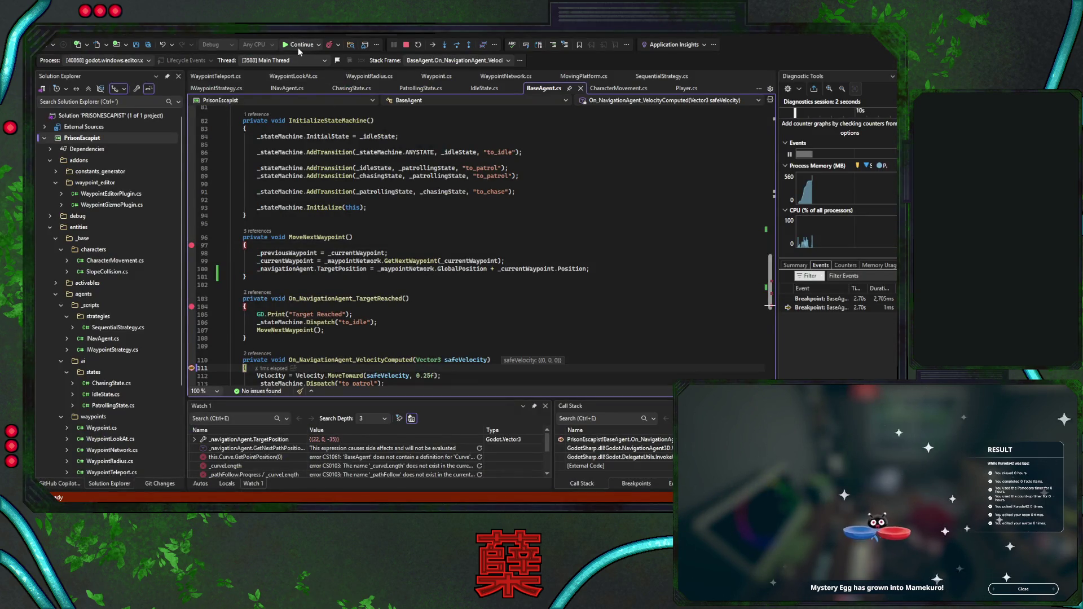
scroll(390, 248, "down", 2)
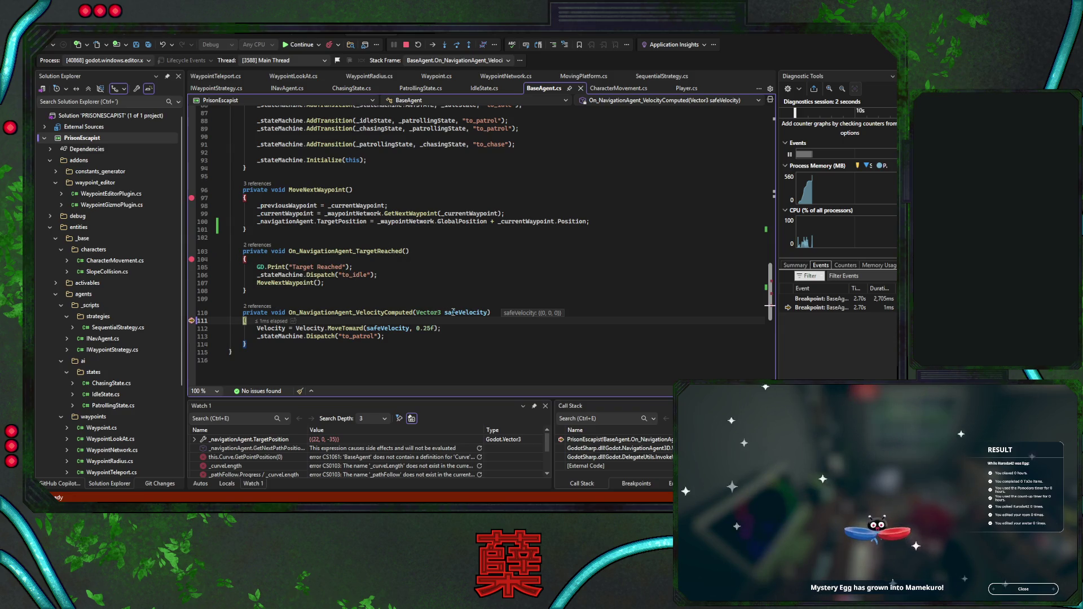
left_click(299, 45)
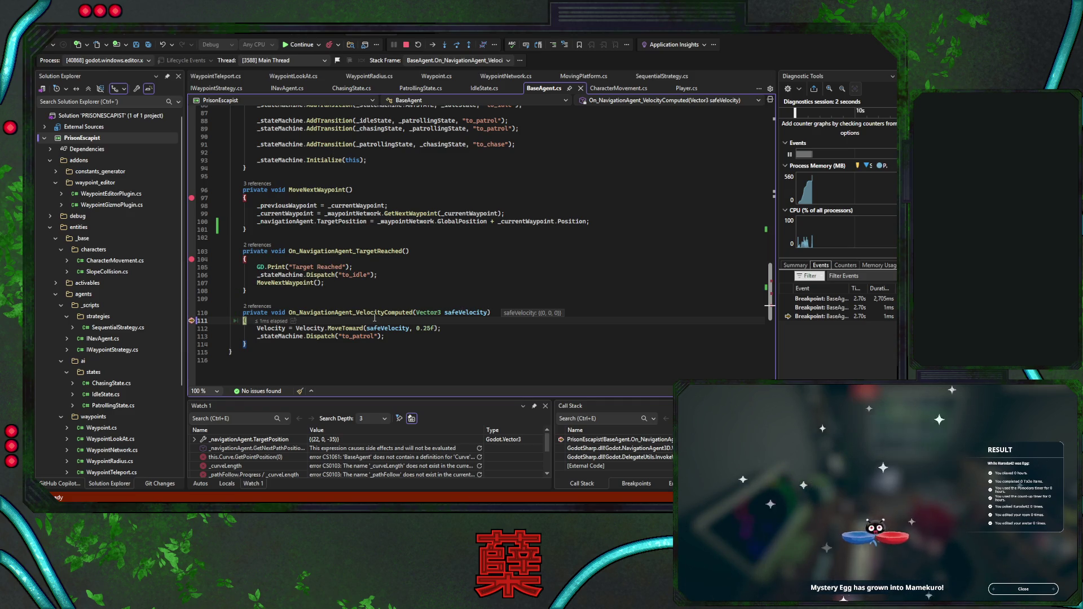
left_click(297, 45)
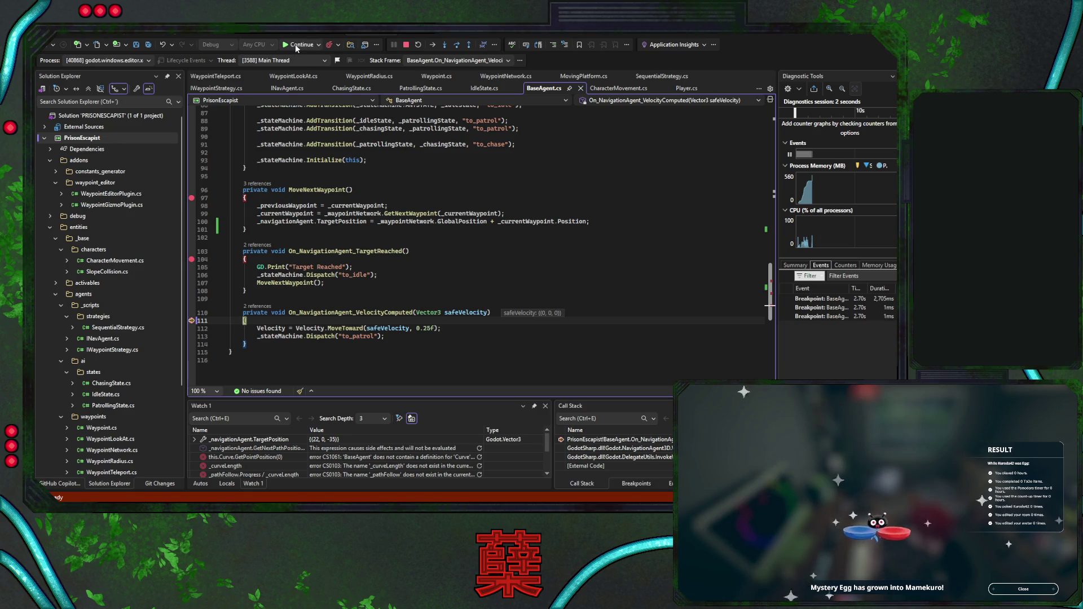
key("F5")
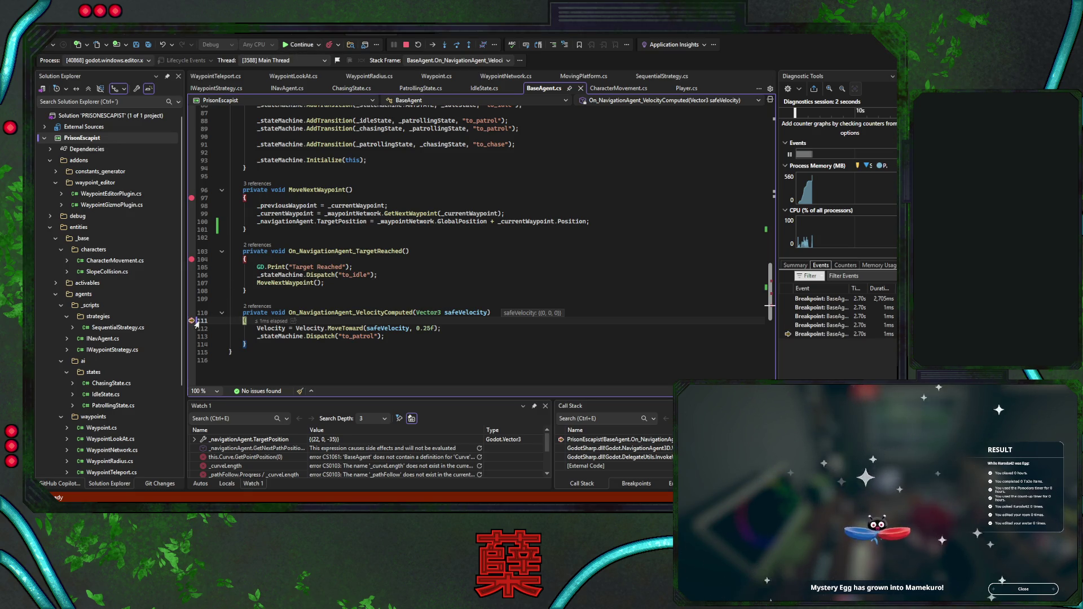
left_click(297, 47)
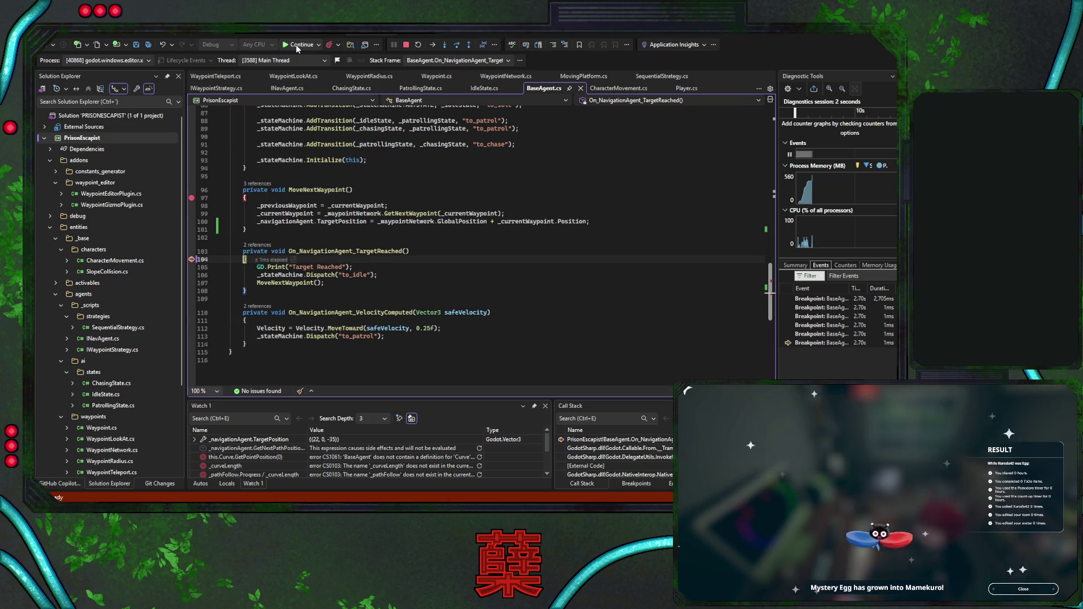
left_click(298, 46)
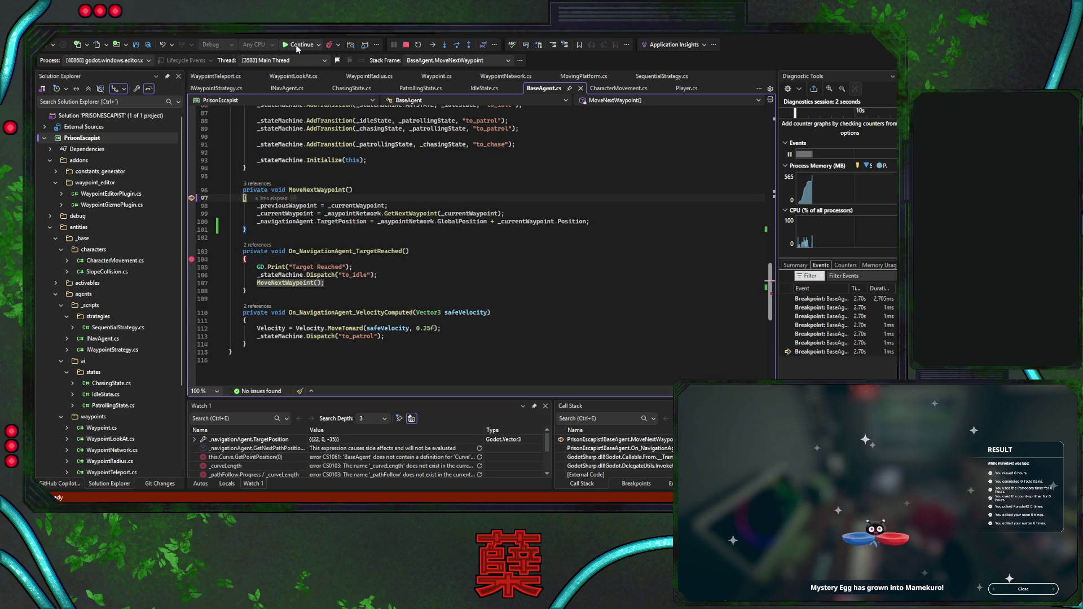
left_click(297, 47)
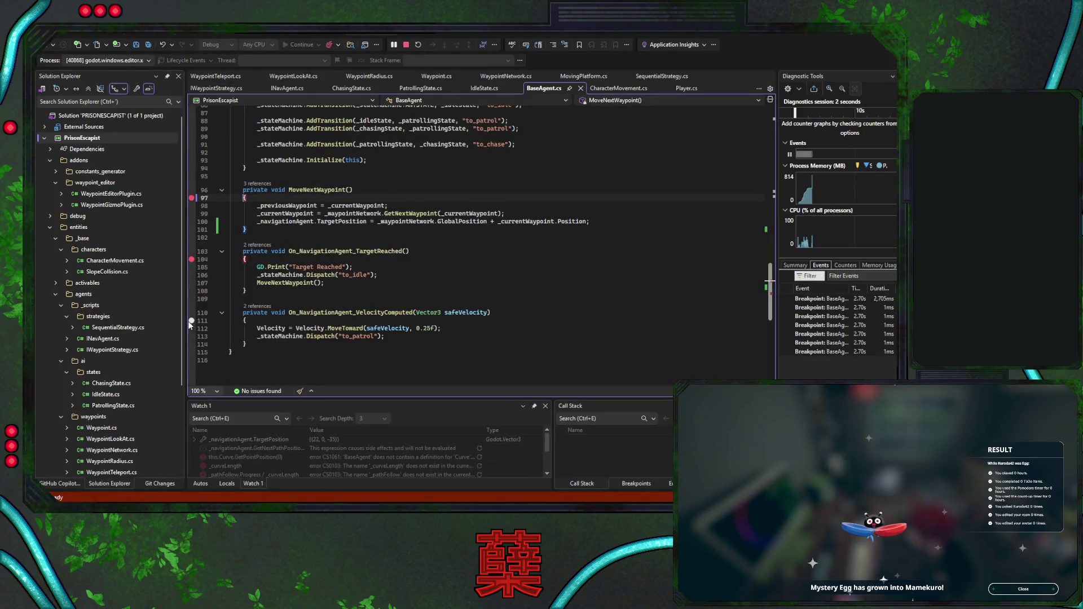
left_click(192, 321)
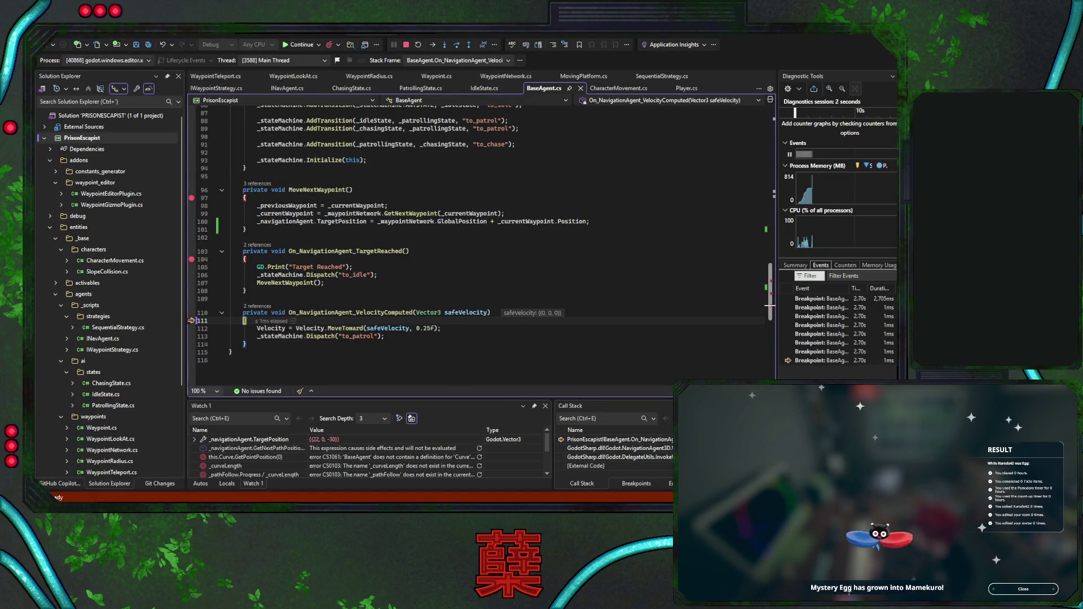
scroll(368, 299, "up", 5)
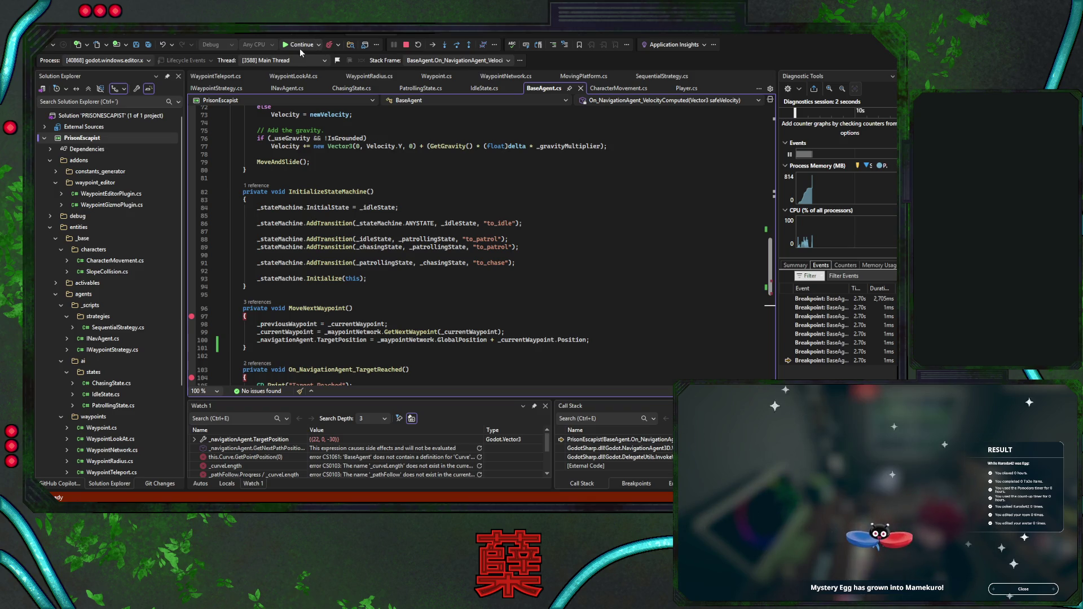
scroll(364, 169, "up", 4)
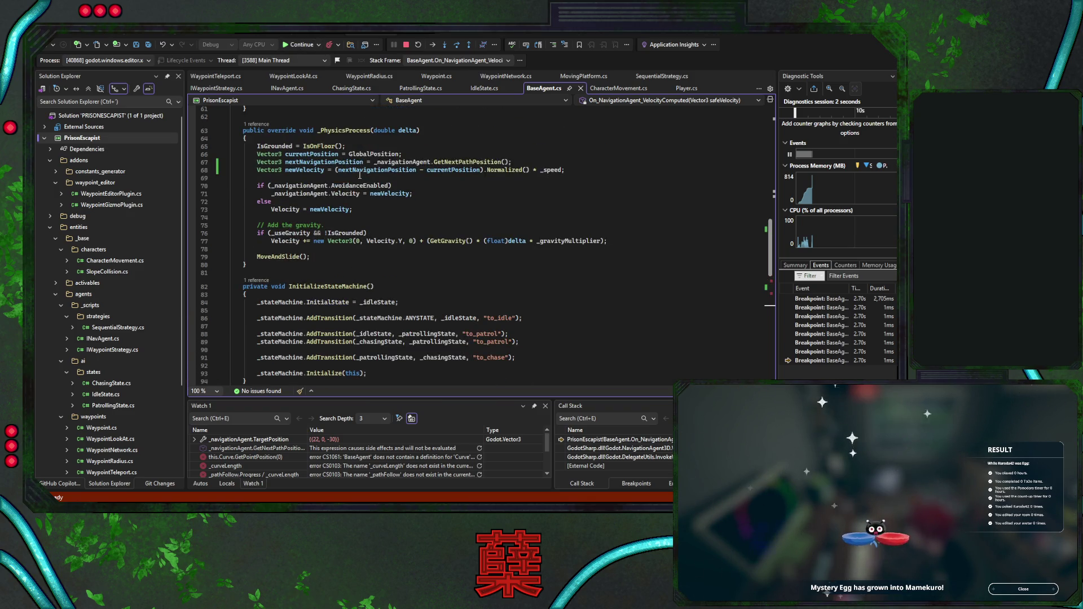
Set a breakpoint on the line 70 avoidance check and continue with F5 until it is hit
left_click(192, 187)
key("F5")
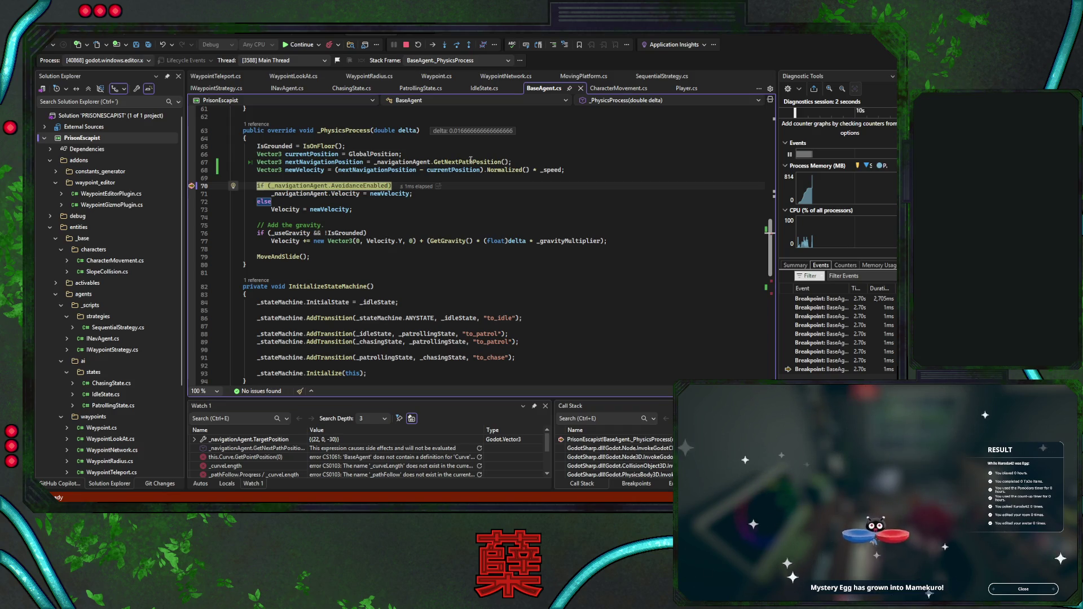
scroll(459, 279, "down", 6)
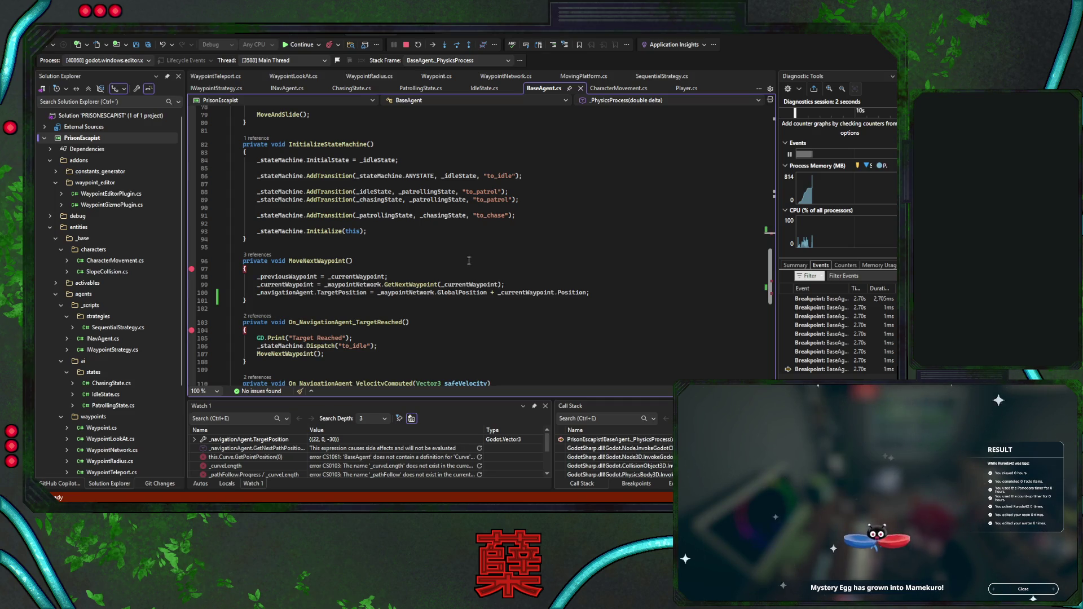
scroll(601, 257, "up", 5)
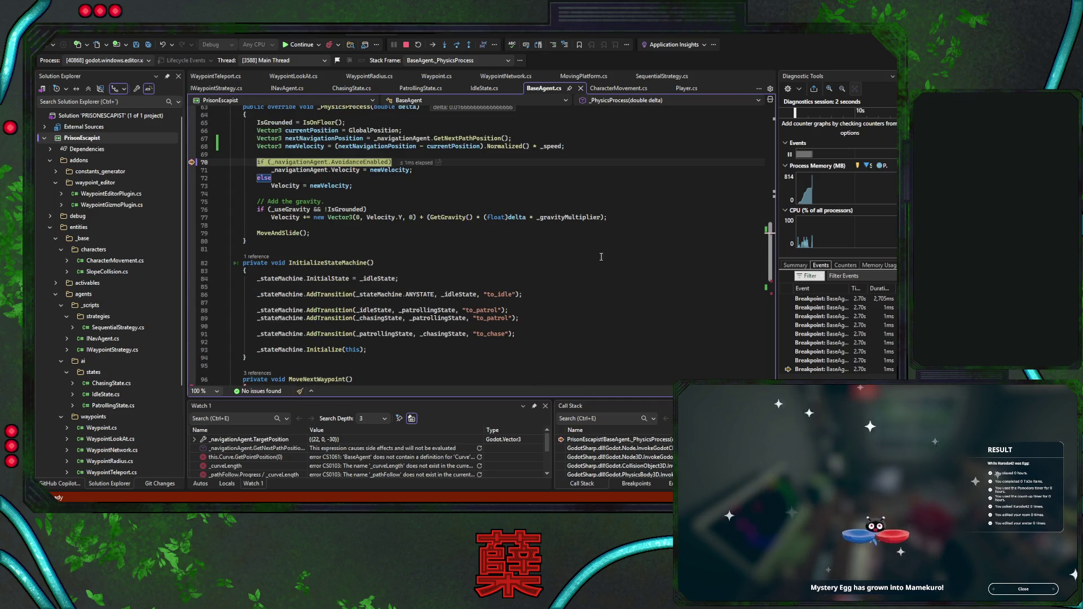
scroll(601, 256, "up", 2)
scroll(601, 256, "down", 5)
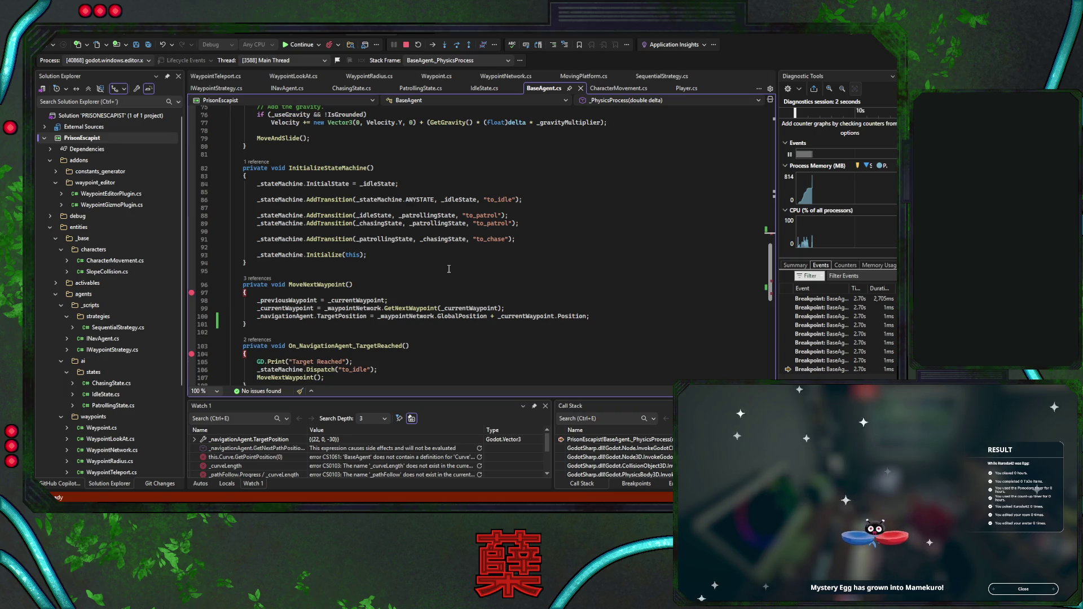
left_click(541, 240)
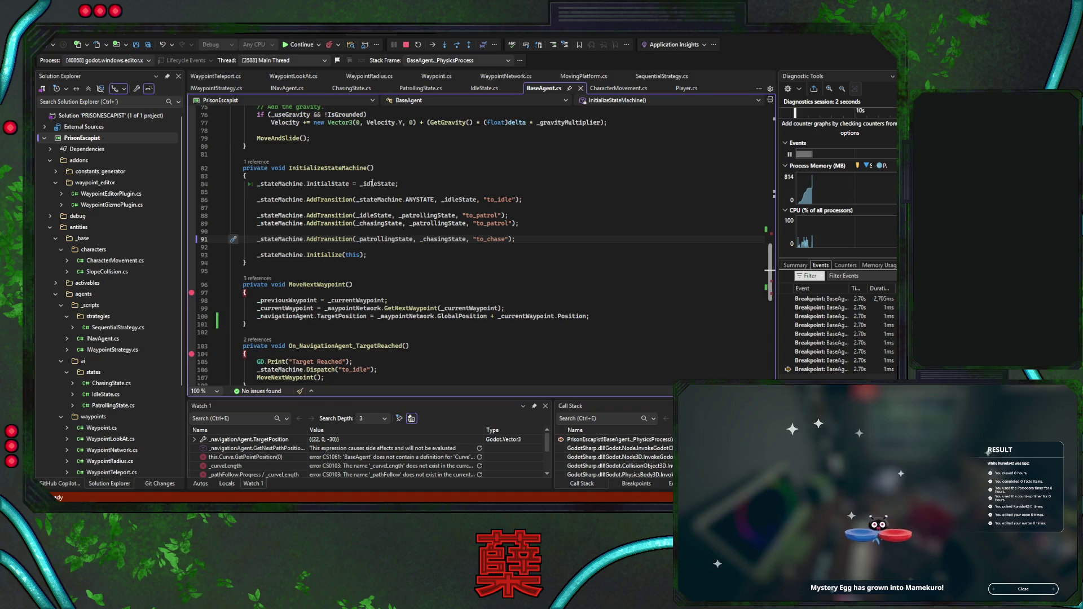
Select the InitializeStateMachine method name and stop the running debug session
double_click(333, 168)
scroll(420, 208, "up", 4)
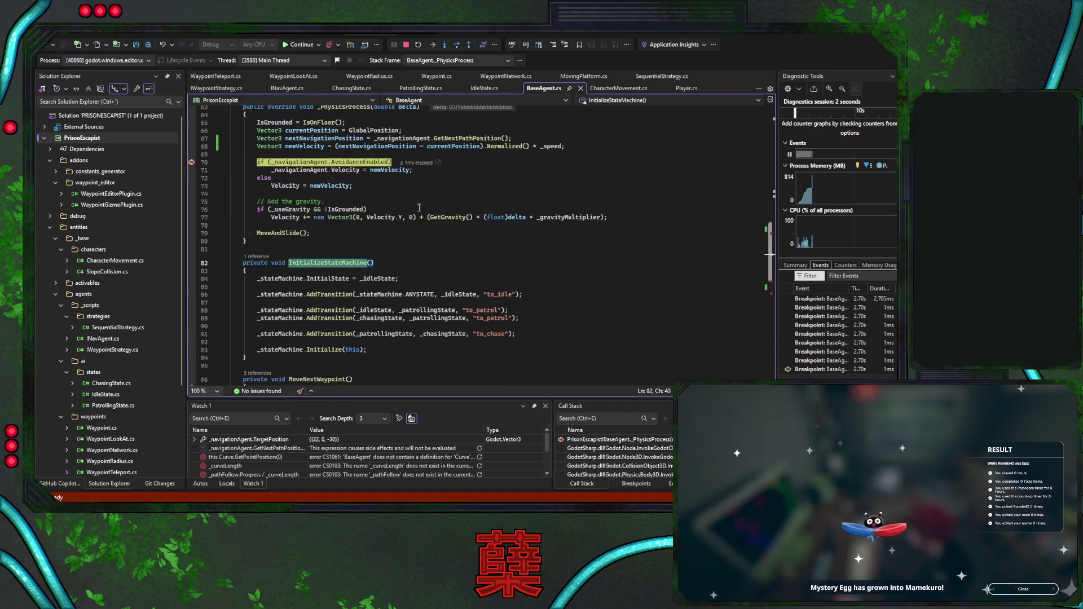
scroll(419, 208, "up", 8)
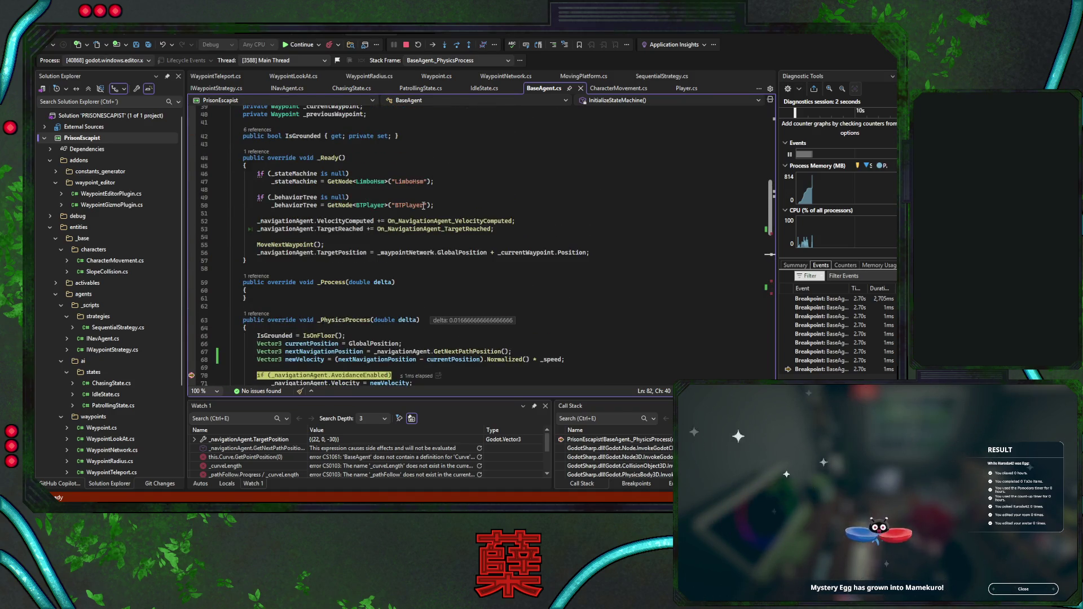
scroll(423, 205, "up", 2)
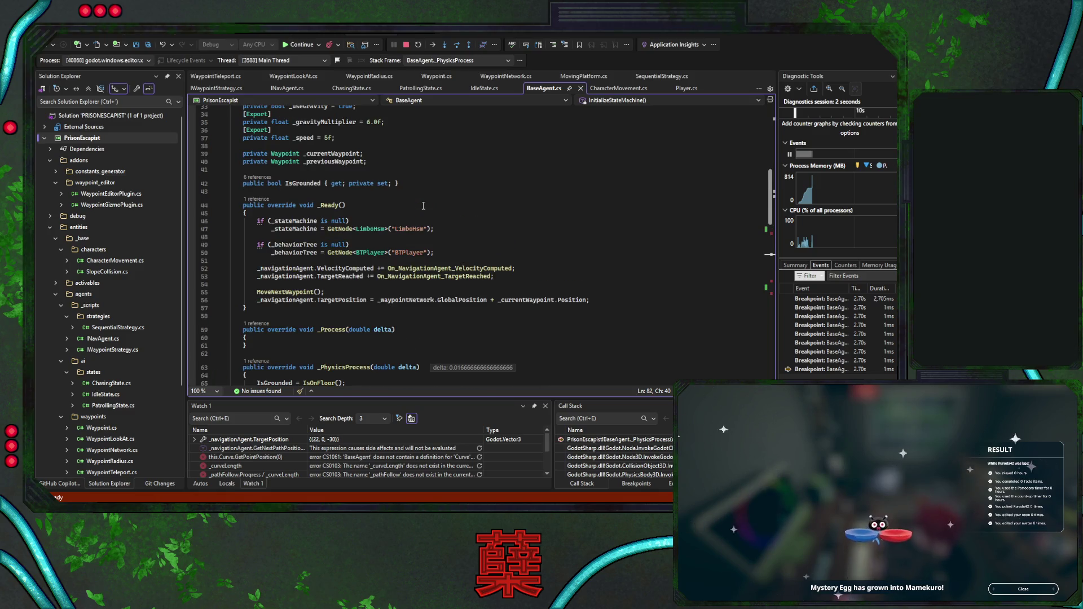
left_click(405, 48)
Locate the InitializeStateMachine() call on line 82, then move to the _Ready method
scroll(421, 266, "down", 7)
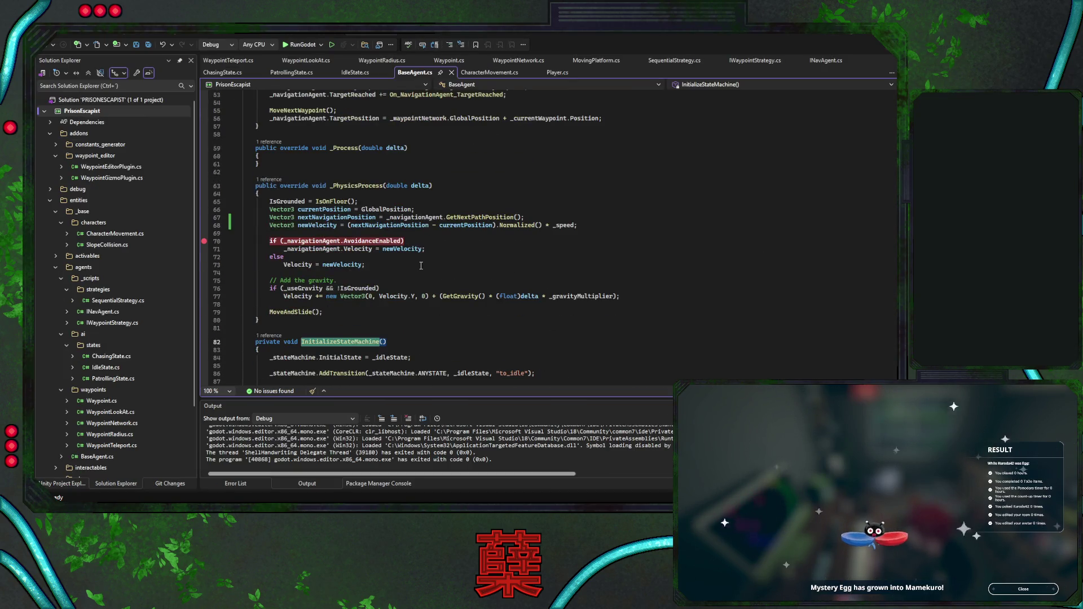
left_click(305, 343)
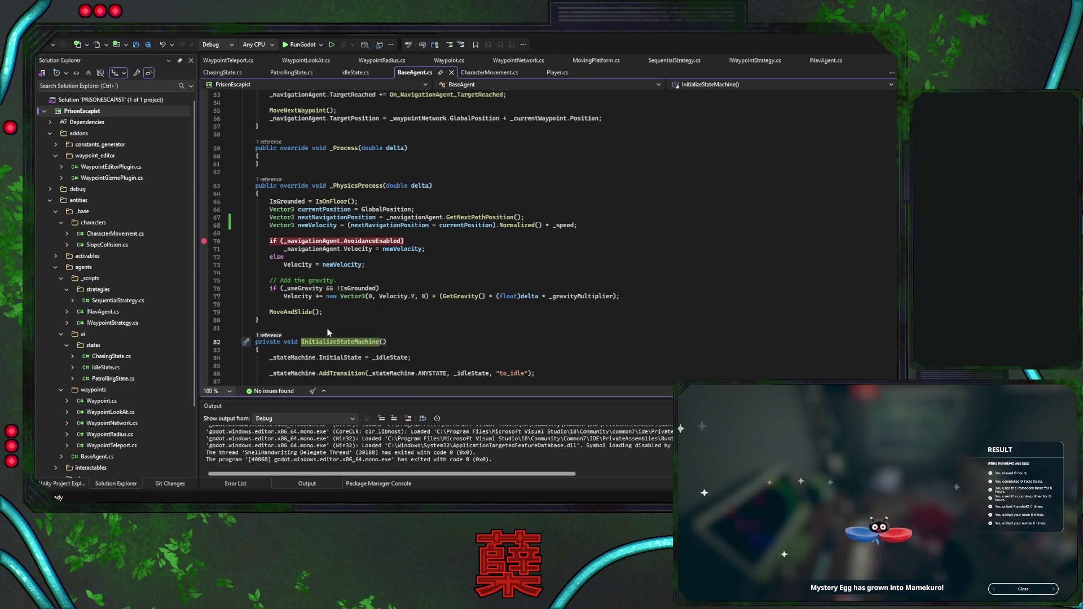
left_click(412, 344)
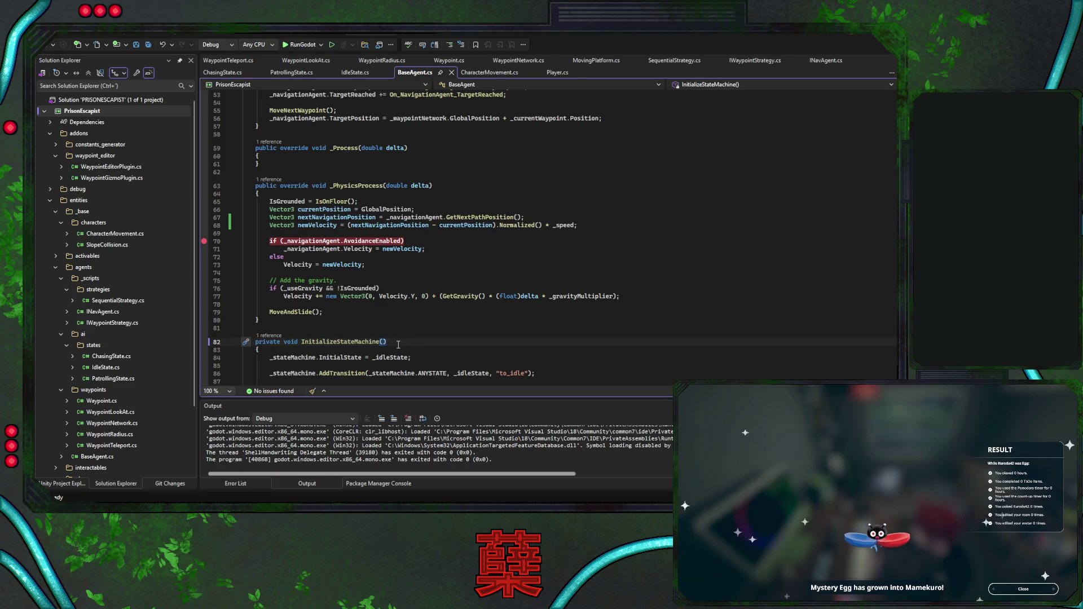
left_click(300, 345, "shift")
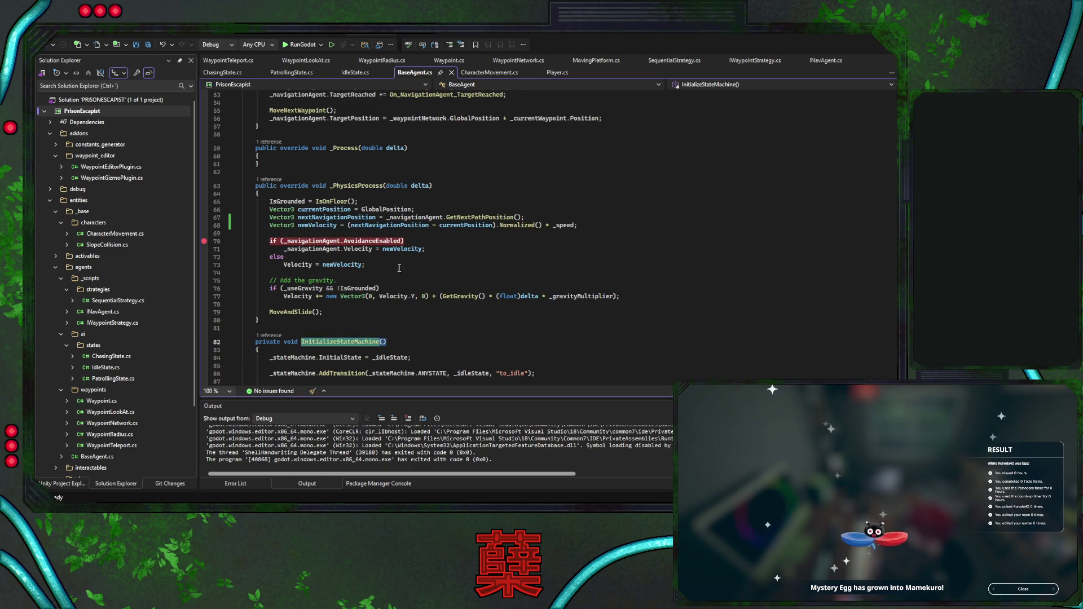
scroll(358, 228, "up", 5)
left_click(357, 228)
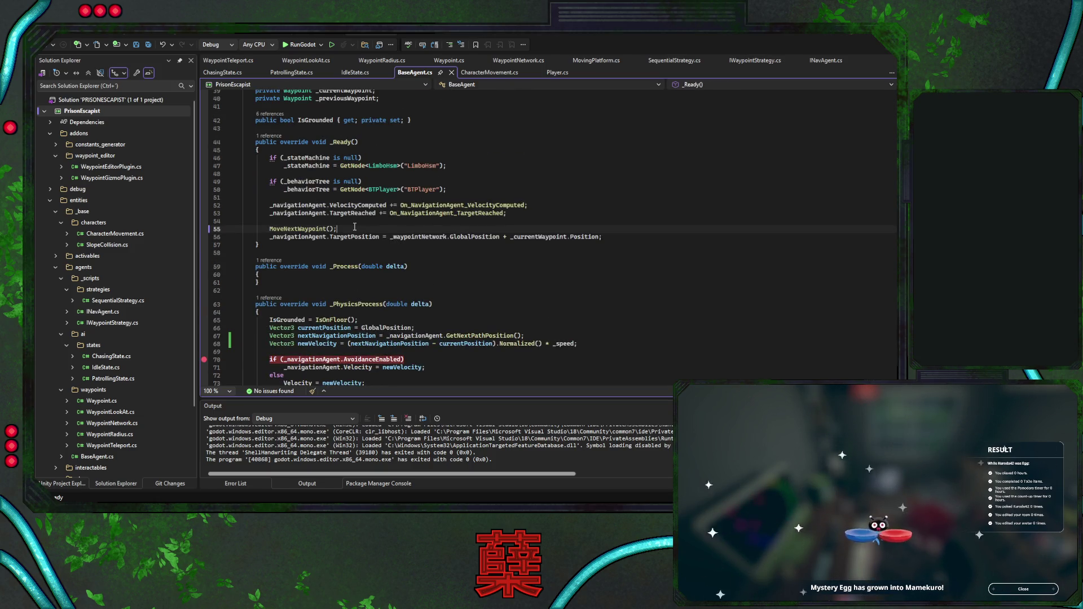
Insert `InitializeStateMachine();` on a new line after line 50 in _Ready
left_click(470, 192)
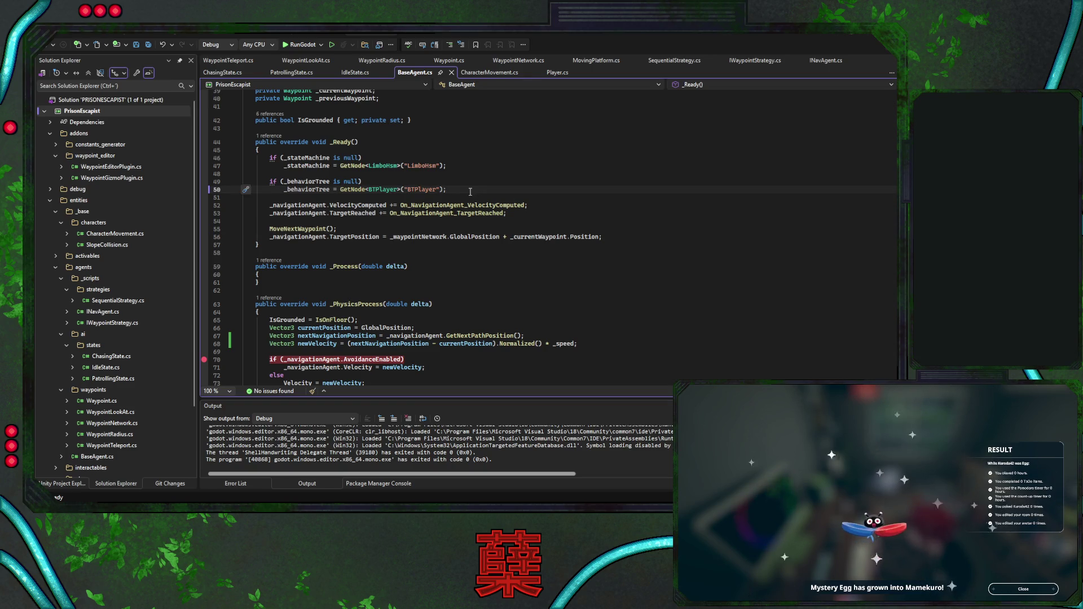
key("Return")
key("Return")
type("InitializeStateMachine();")
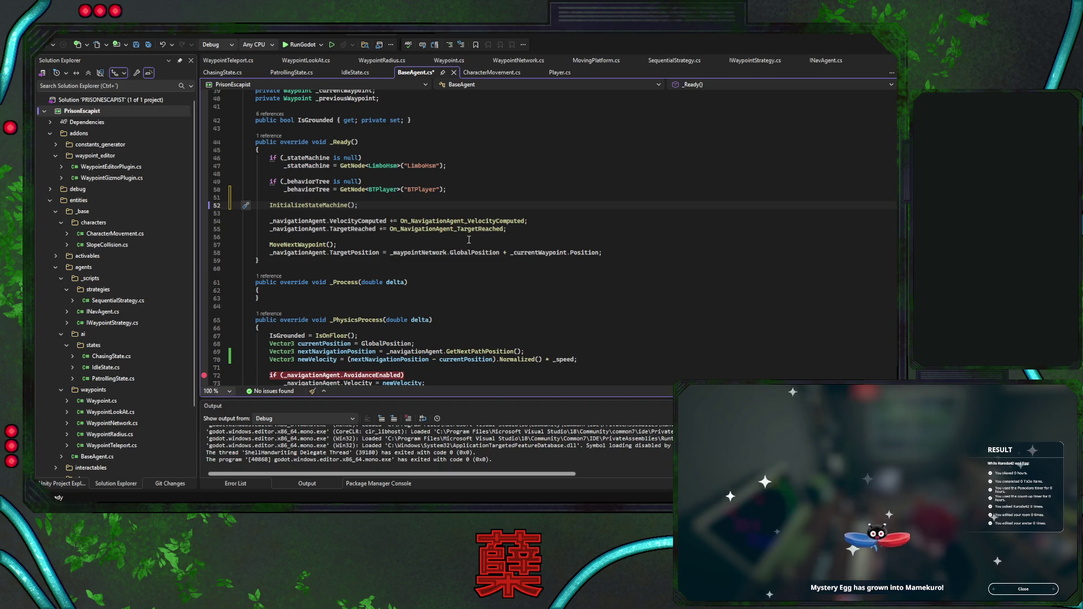
scroll(469, 240, "down", 1)
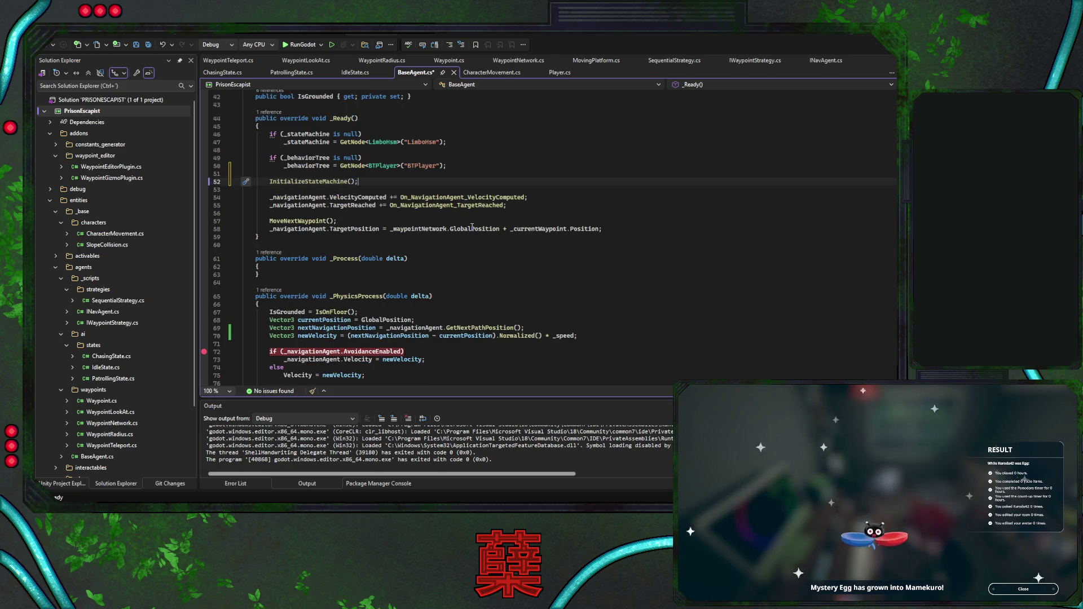
left_click(448, 237)
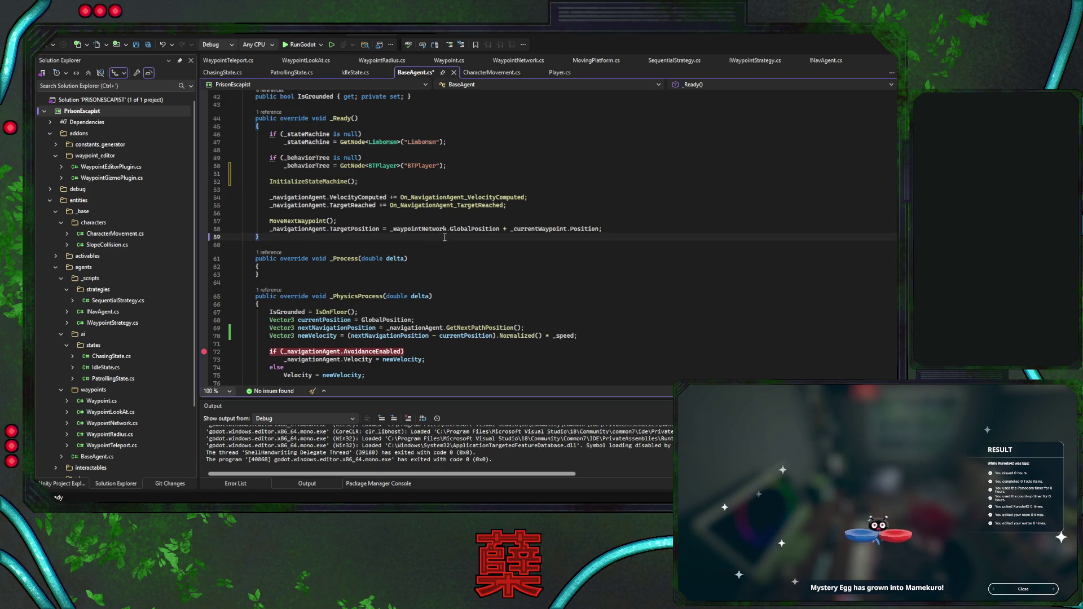
Review InitializeStateMachine, _PhysicsProcess and _Process, save BaseAgent.cs, and relaunch the game under the debugger
scroll(451, 237, "down", 5)
scroll(451, 238, "down", 1)
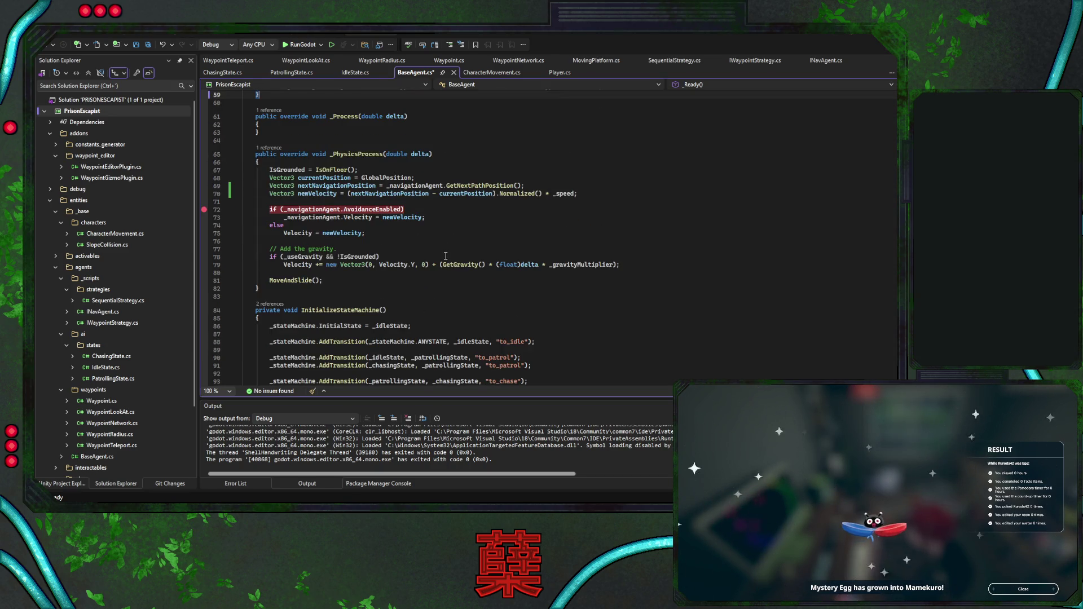
scroll(449, 255, "down", 5)
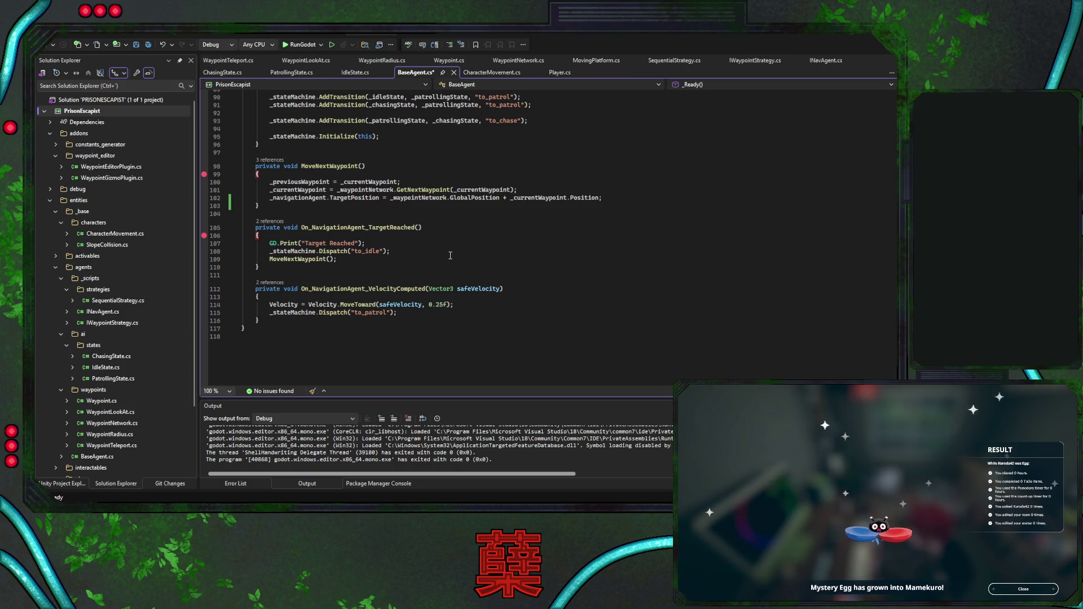
scroll(449, 256, "up", 3)
left_click(451, 279)
scroll(452, 226, "up", 4)
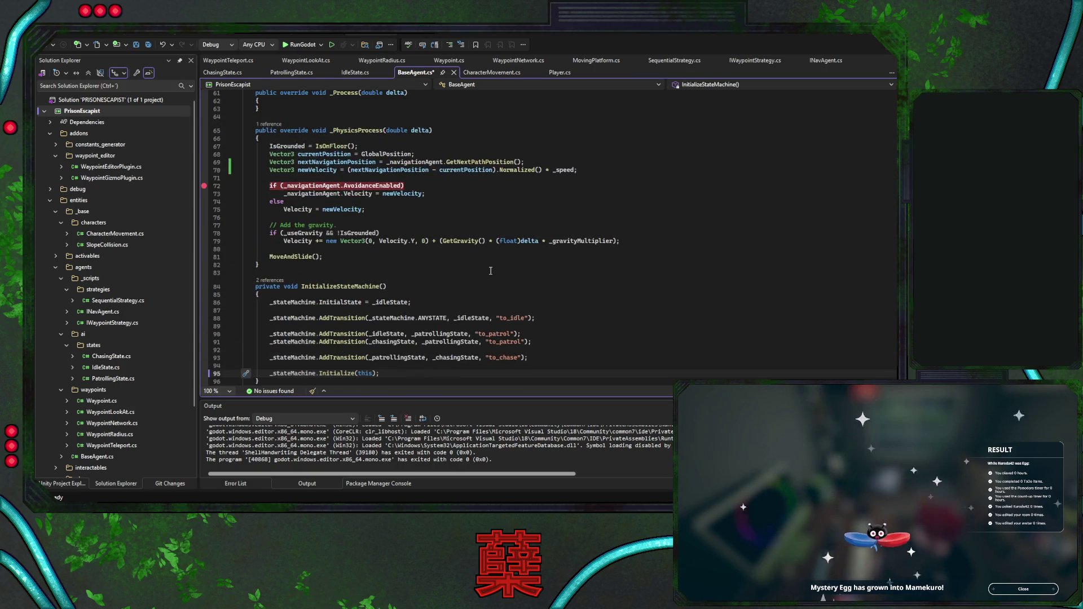
left_click(453, 205)
scroll(460, 207, "up", 5)
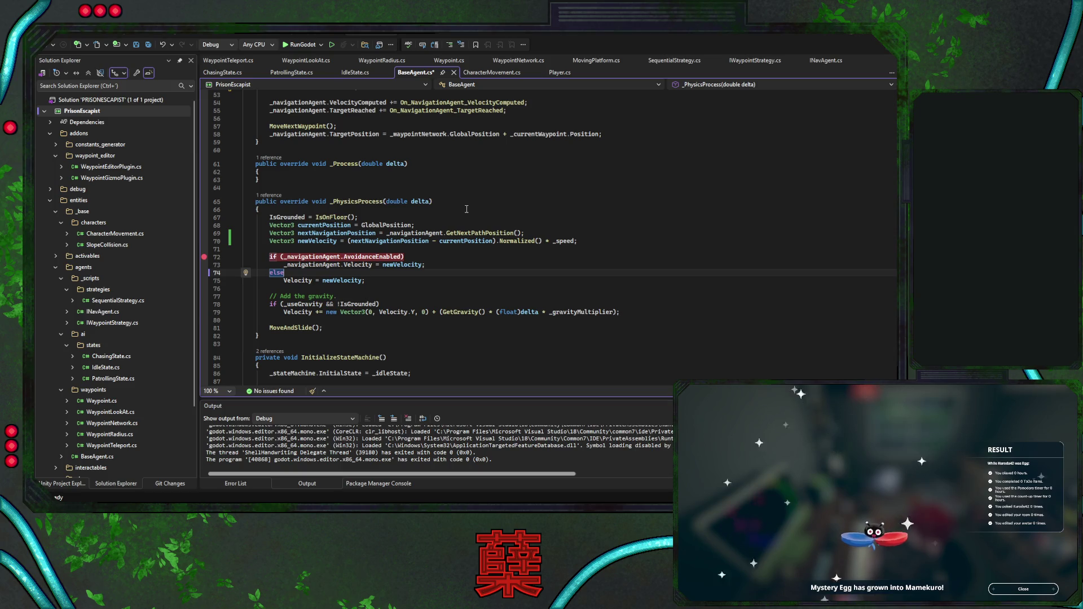
left_click(455, 216)
key("ctrl+s")
scroll(456, 217, "down", 3)
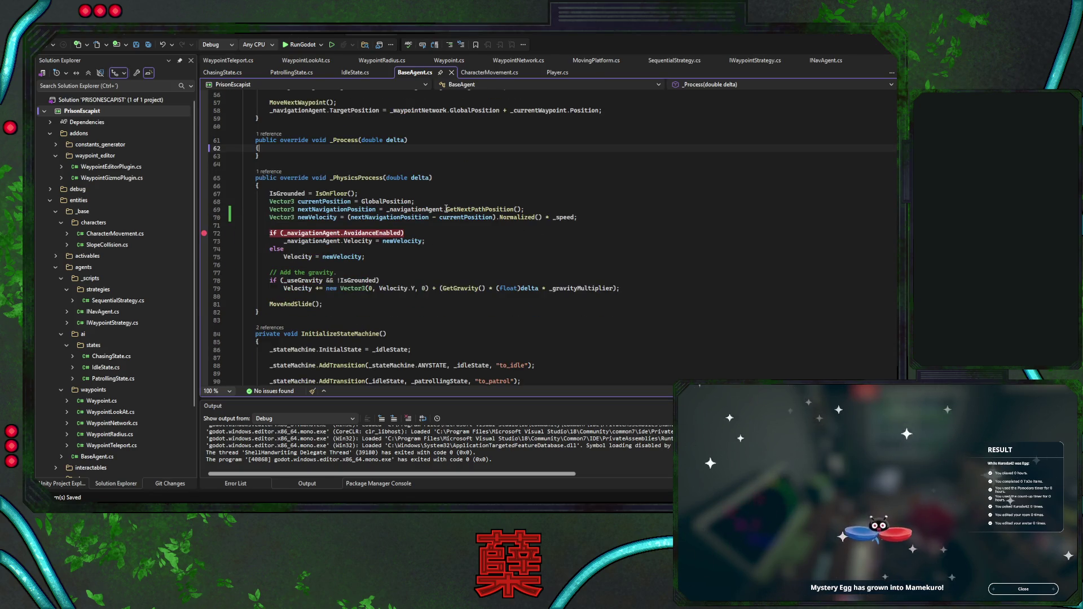
left_click(300, 44)
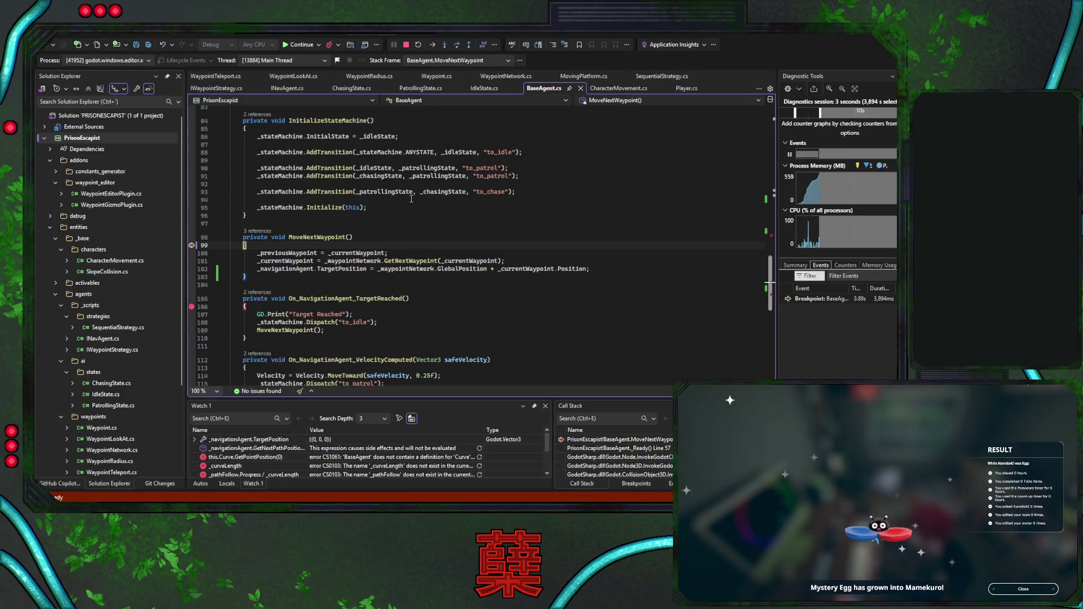
Continue past the MoveNextWaypoint and target-reached breakpoints so the game keeps running
left_click(298, 44)
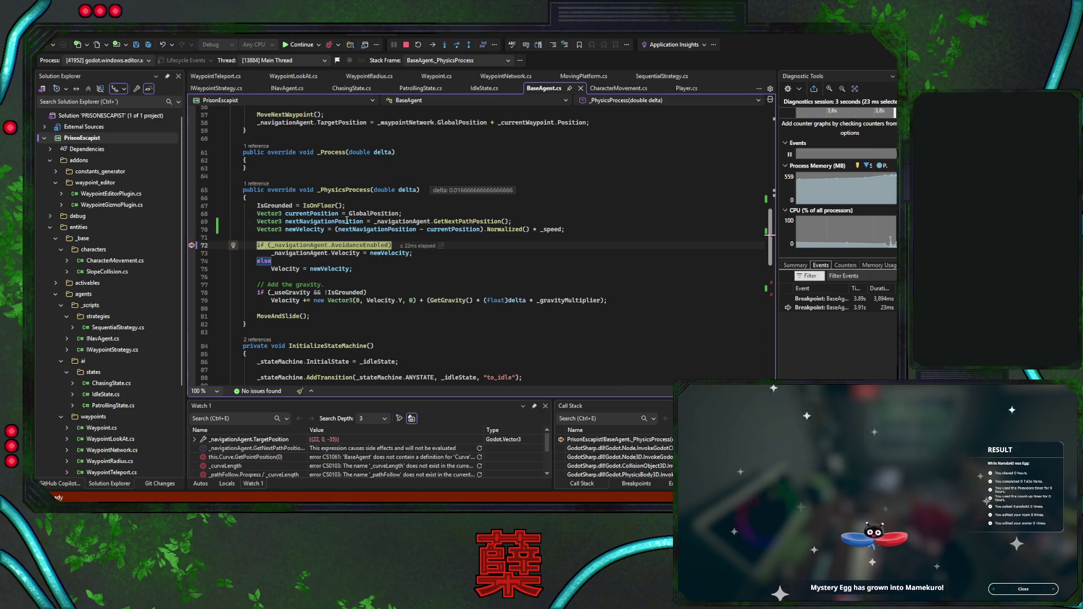
key("F5")
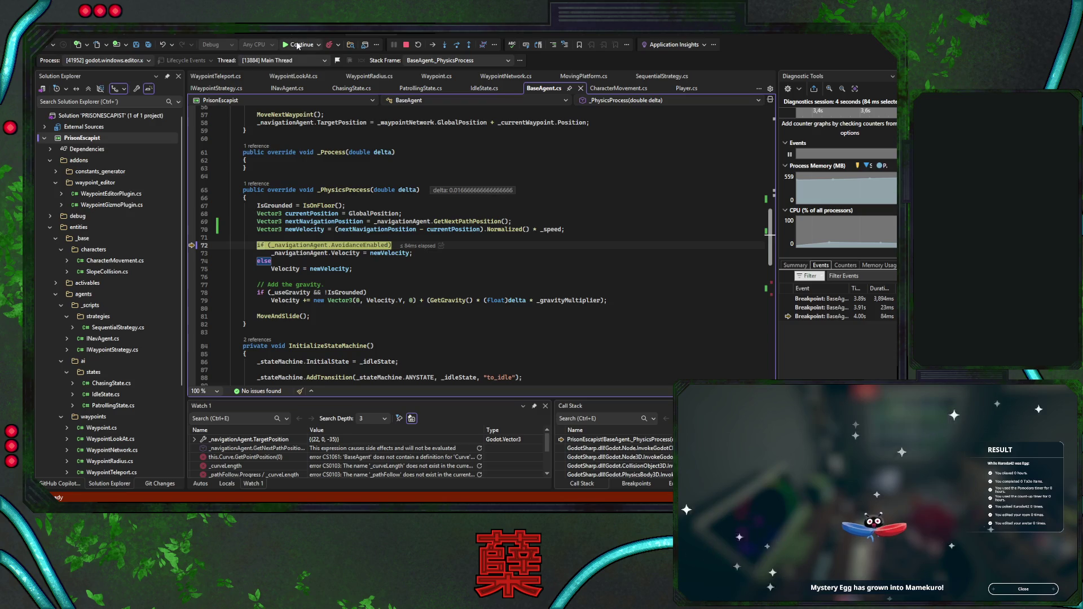
left_click(299, 45)
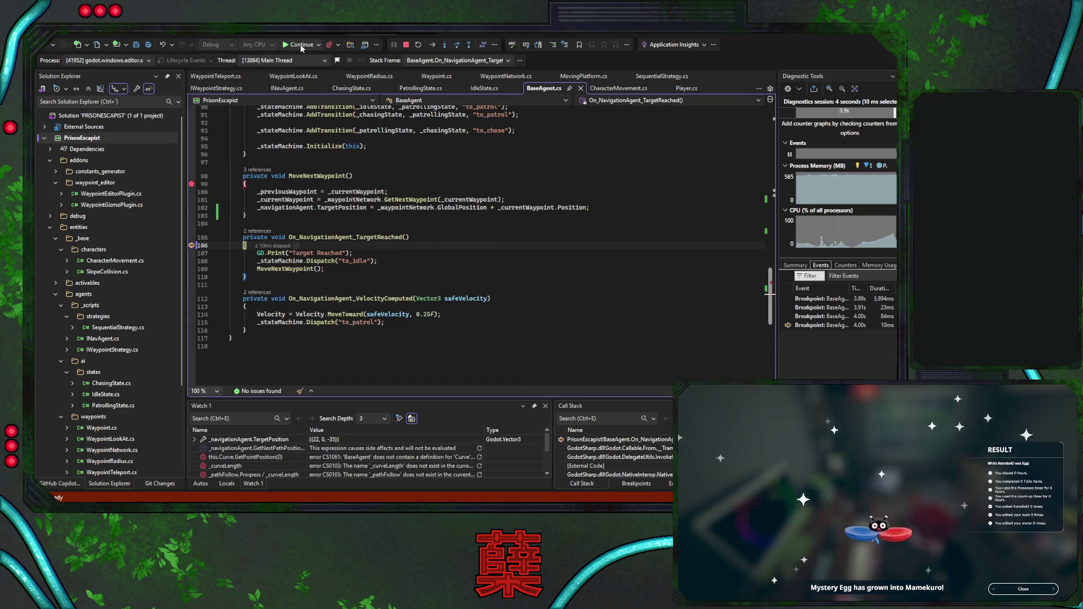
left_click(301, 45)
left_click(301, 45)
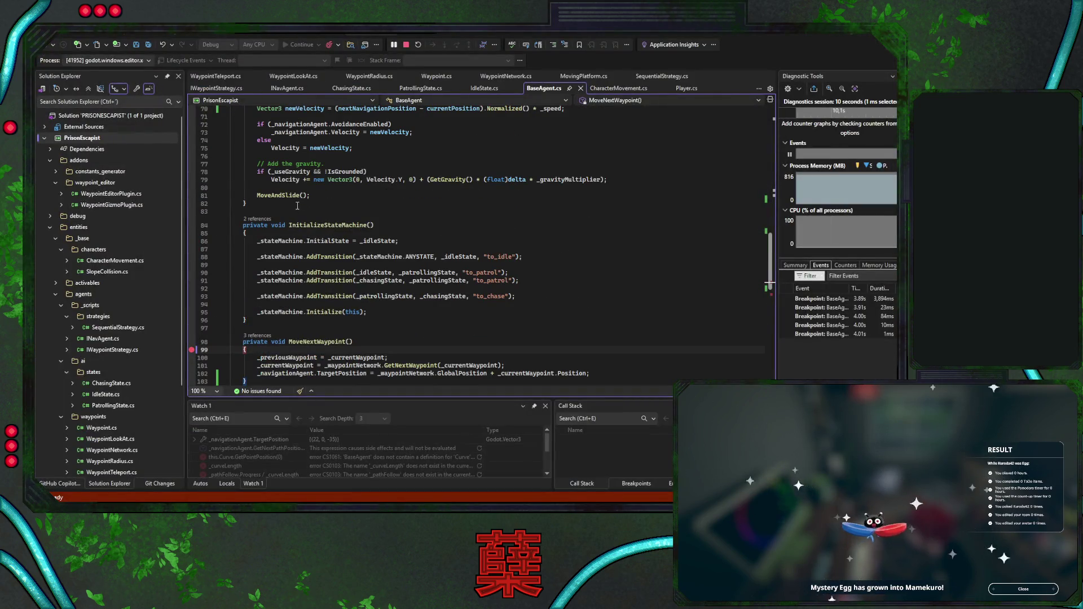
Add a breakpoint on the line 72 avoidance check, then stop the debugging session
scroll(335, 241, "up", 1)
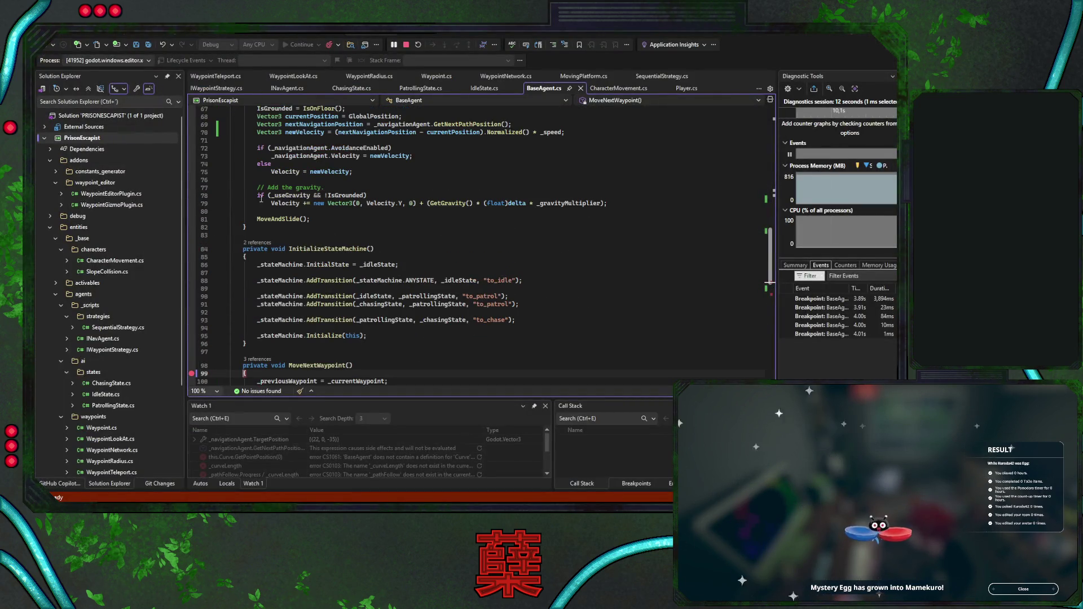
left_click(191, 148)
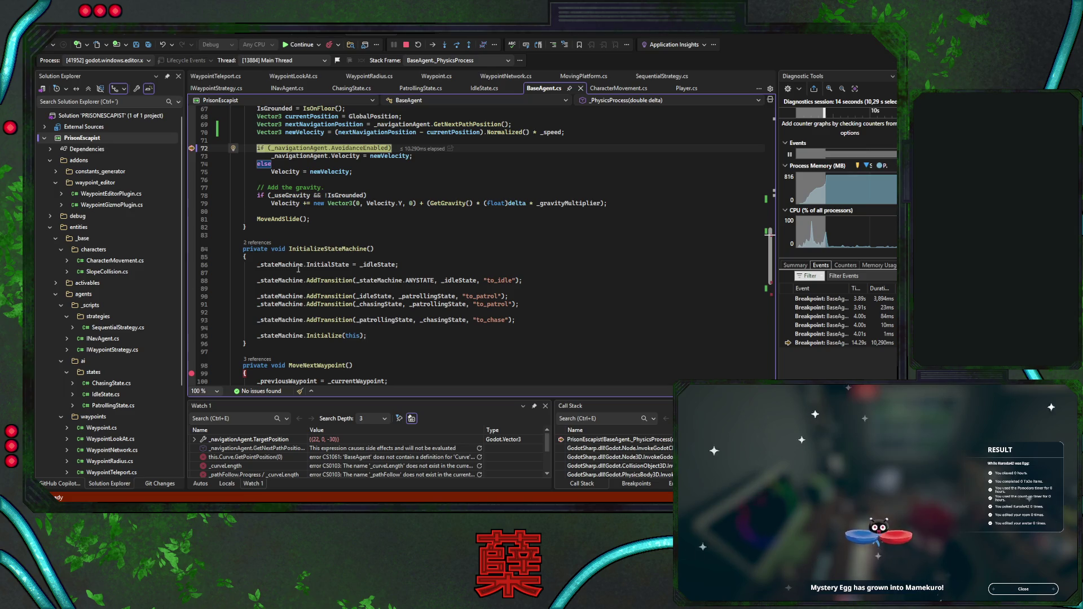
scroll(280, 272, "up", 5)
scroll(384, 262, "up", 4)
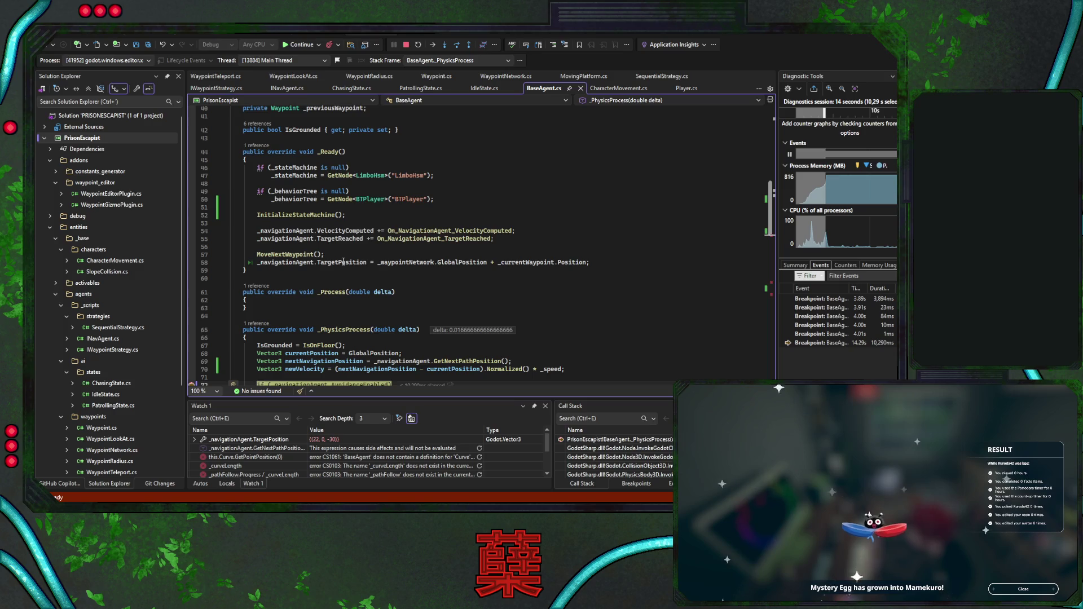
left_click(328, 255)
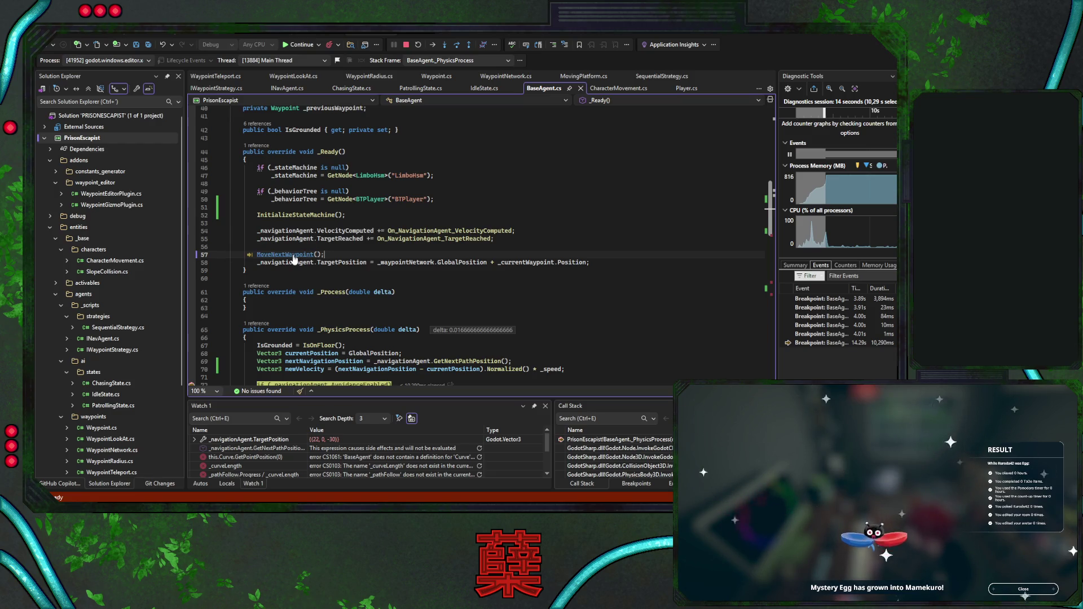
left_click(405, 45)
Cut the TargetPosition line out of _Ready and save BaseAgent.cs
left_click(616, 249)
key("ctrl+x")
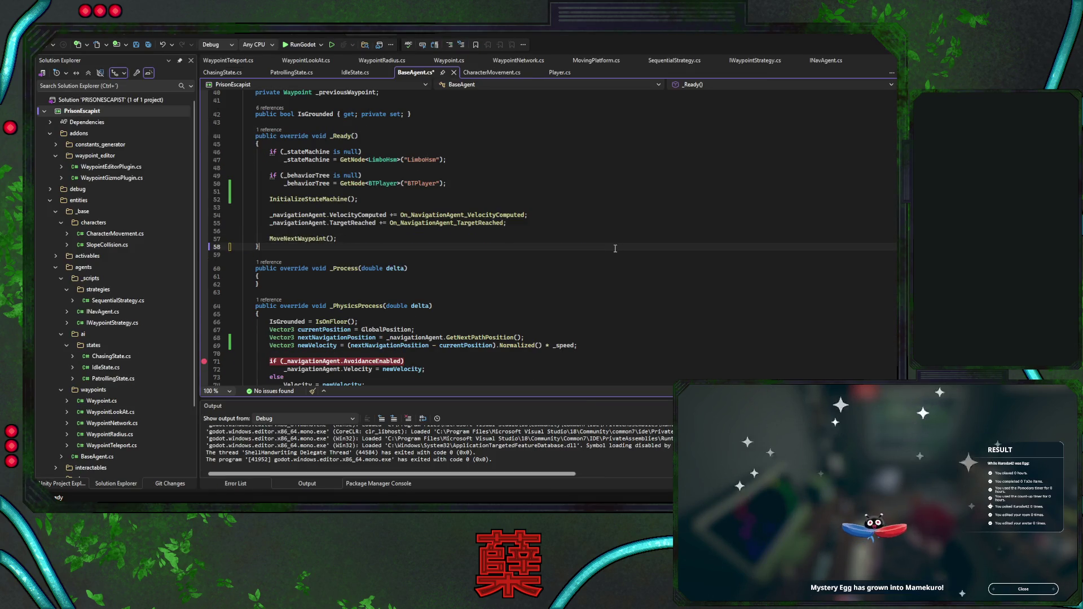
key("ctrl+s")
In MoveNextWaypoint, start a new _navigationAgent line below line 101, then delete it again
left_click(302, 238, "ctrl")
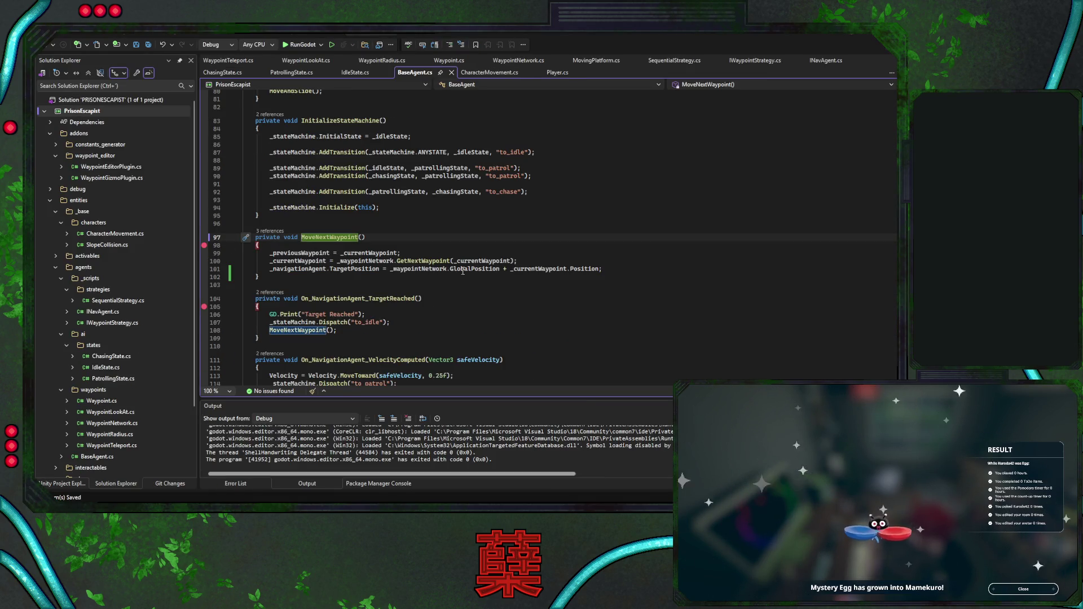
left_click(606, 271)
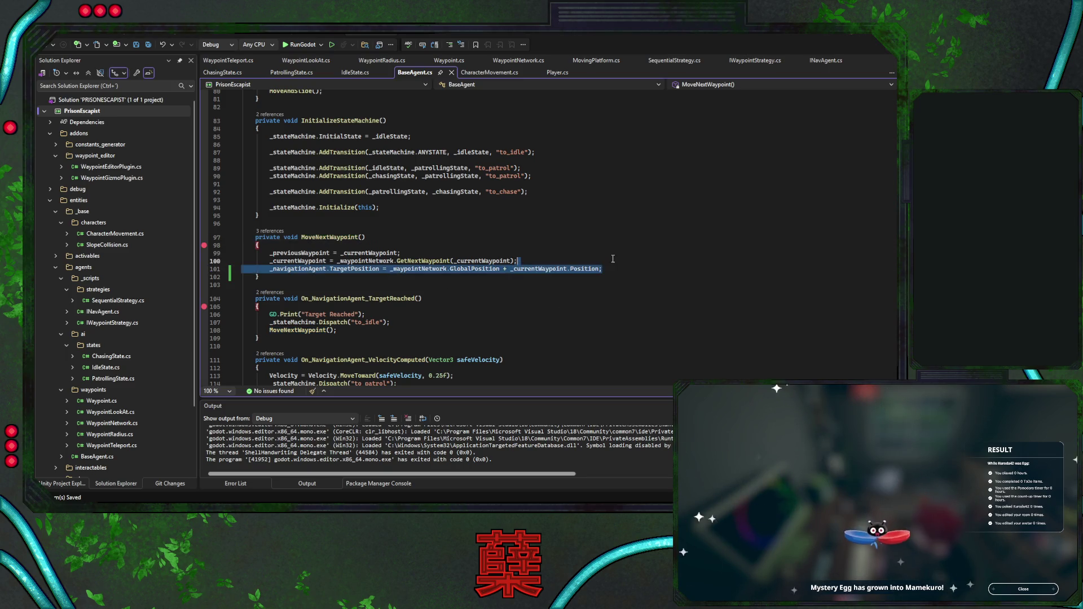
double_click(297, 269)
key("ctrl+c")
key("End")
key("Return")
key("ctrl+v")
type(".")
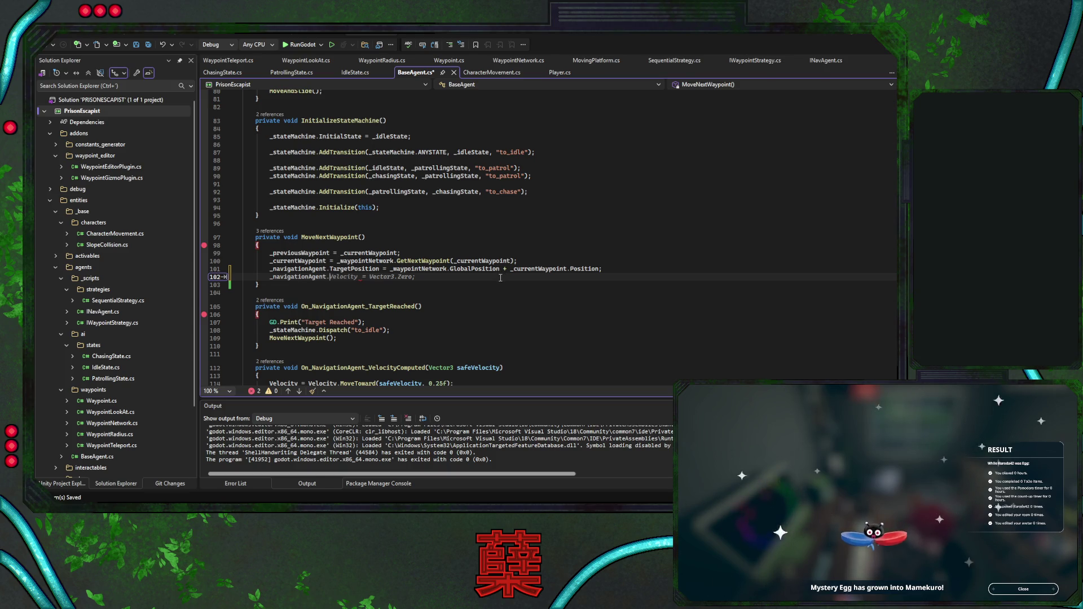
key("ctrl+x")
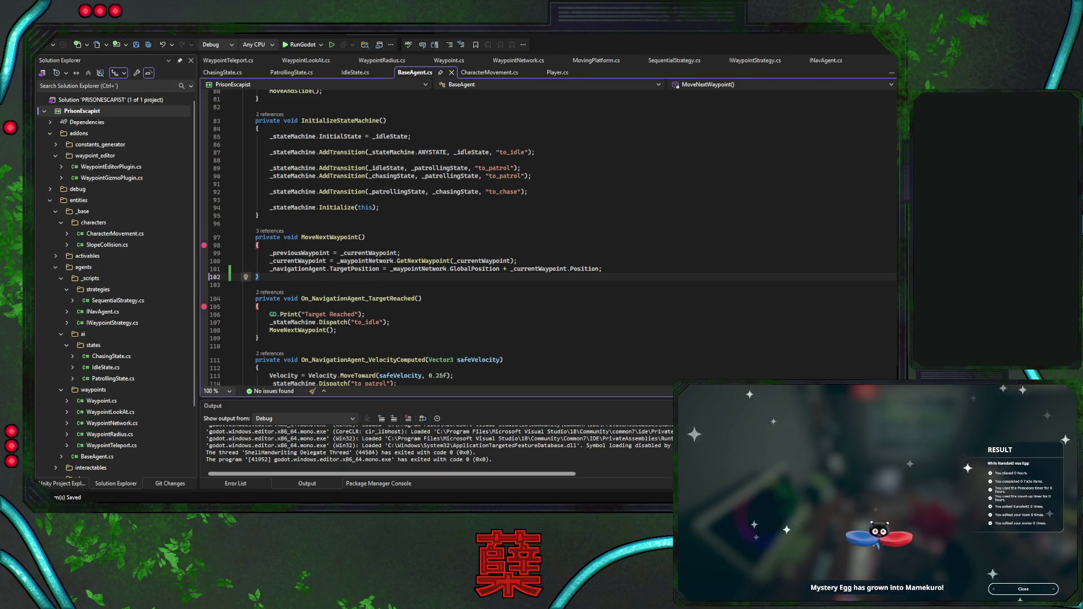
key("alt+Tab")
Rebake the navigation mesh of the level's NavigationRegion3D
left_click(179, 106)
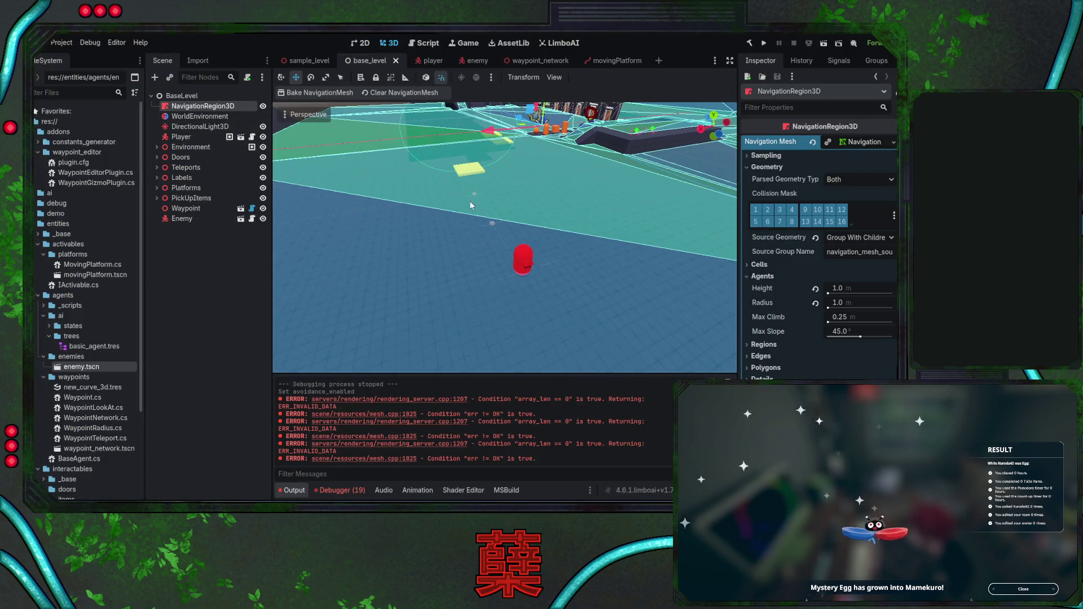
left_click_drag(534, 226, 434, 109)
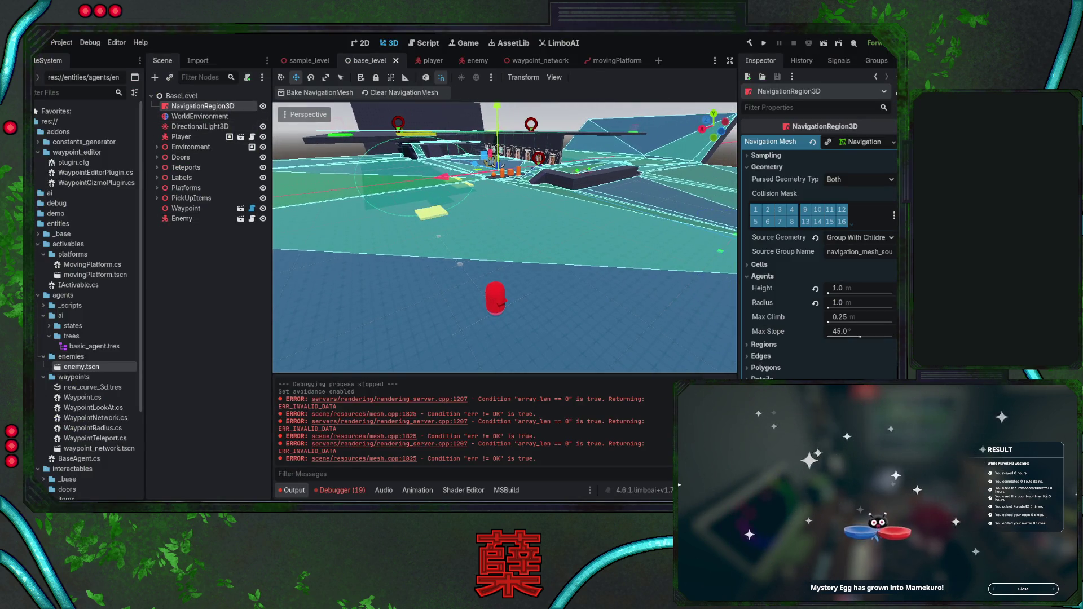
left_click(337, 94)
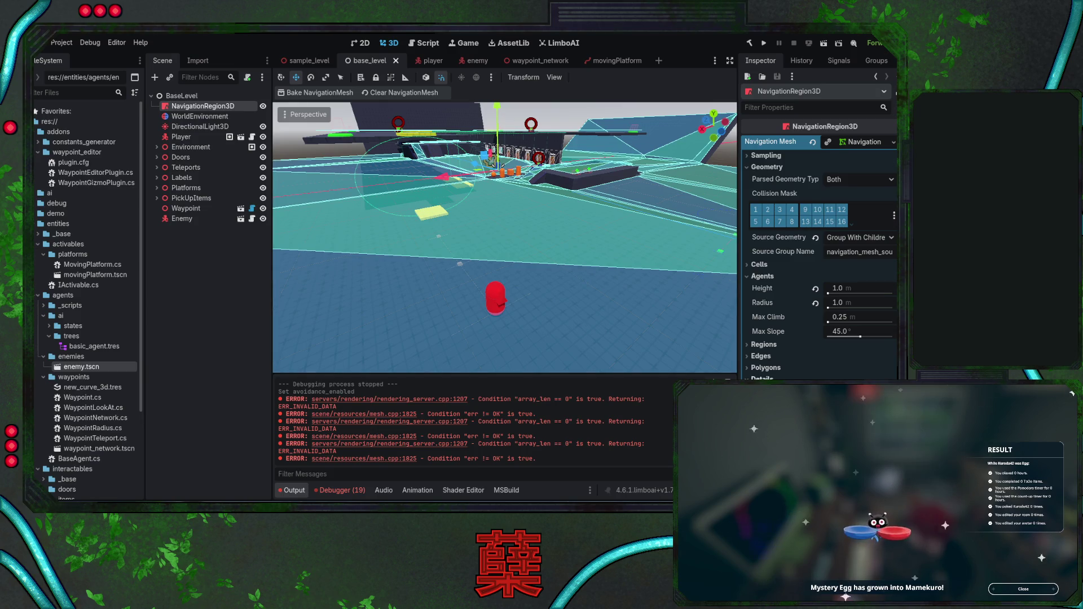
Inspect the navigation mesh's Polygons and Regions settings, then open the enemy scene
left_click(765, 368)
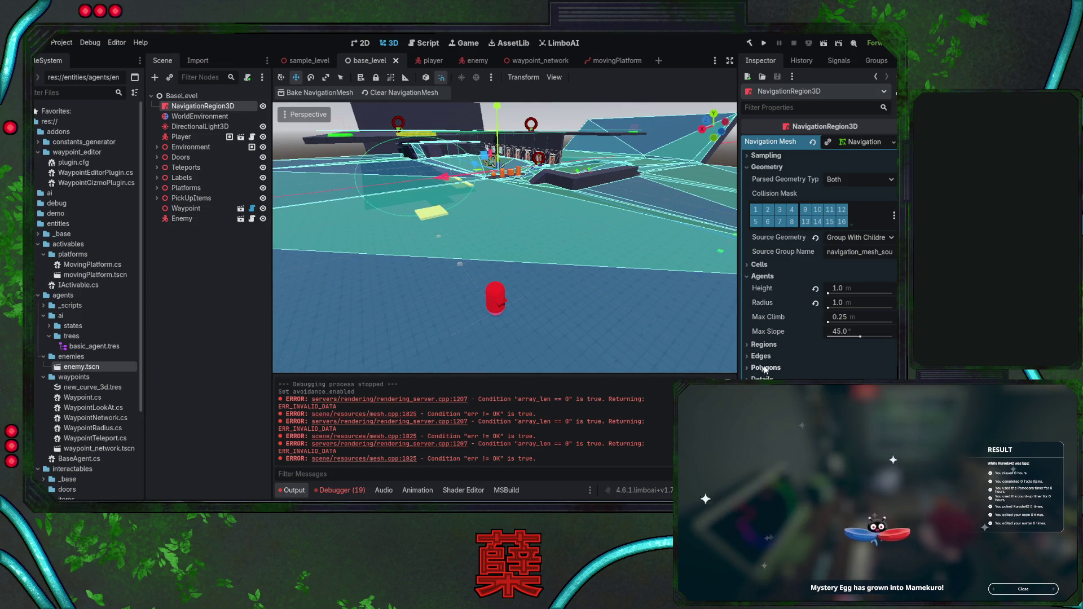
left_click(765, 370)
left_click(765, 345)
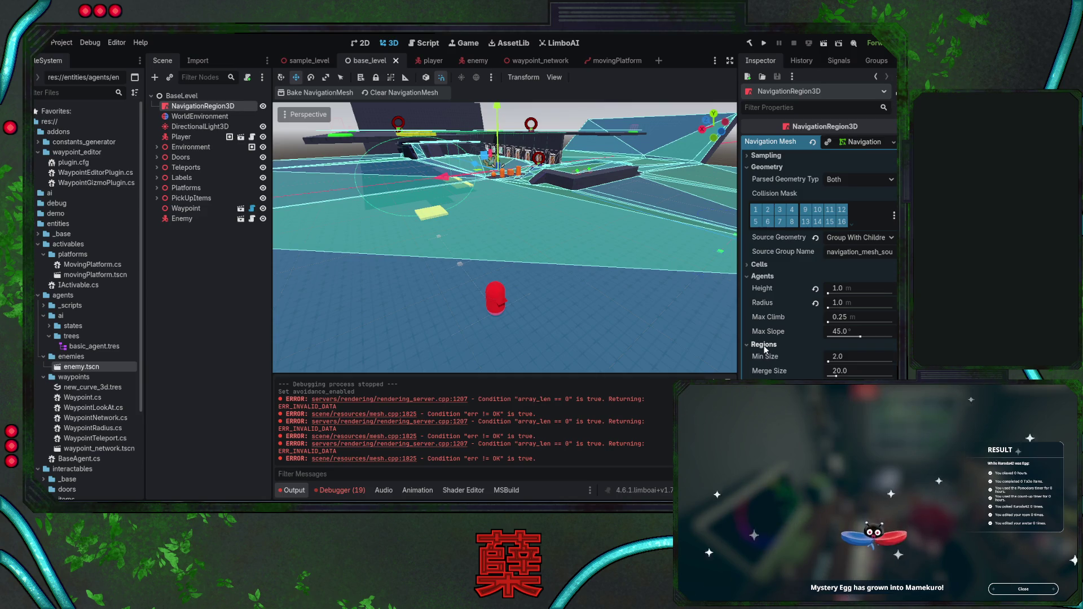
left_click(766, 345)
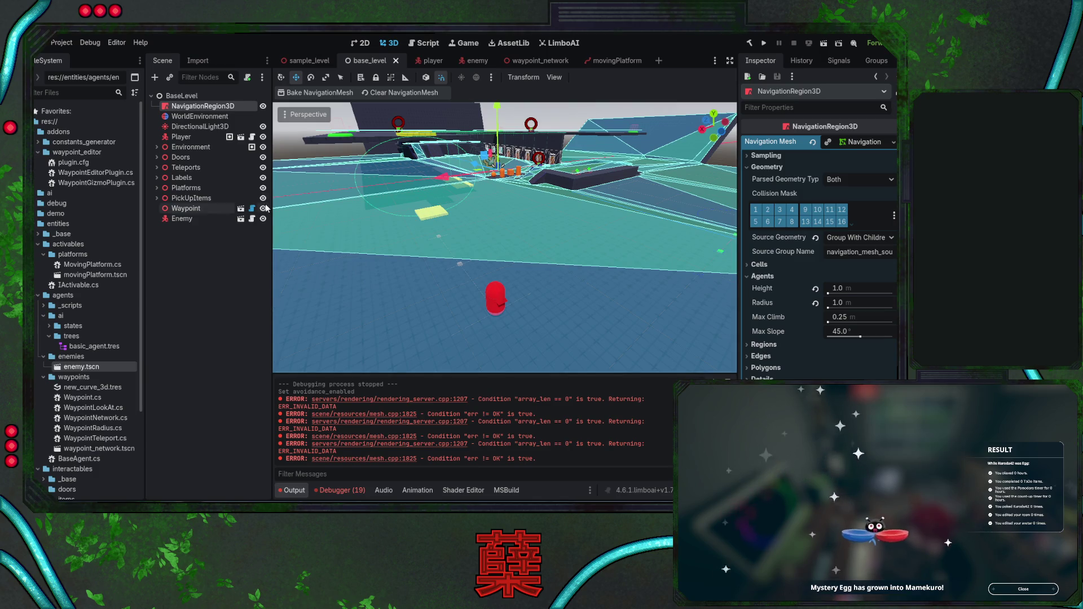
left_click(473, 60)
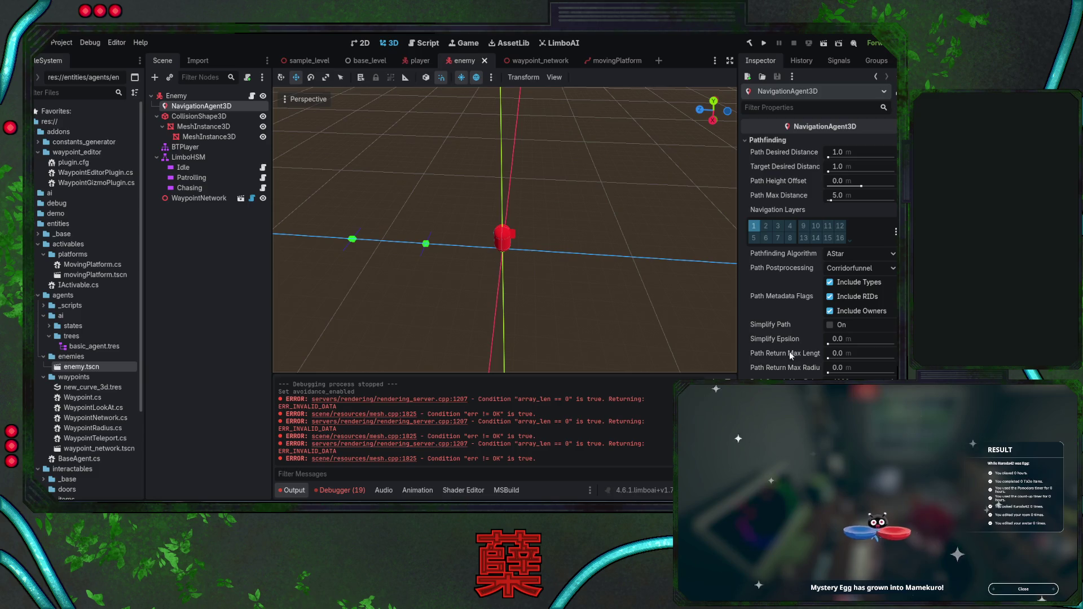
scroll(787, 321, "down", 3)
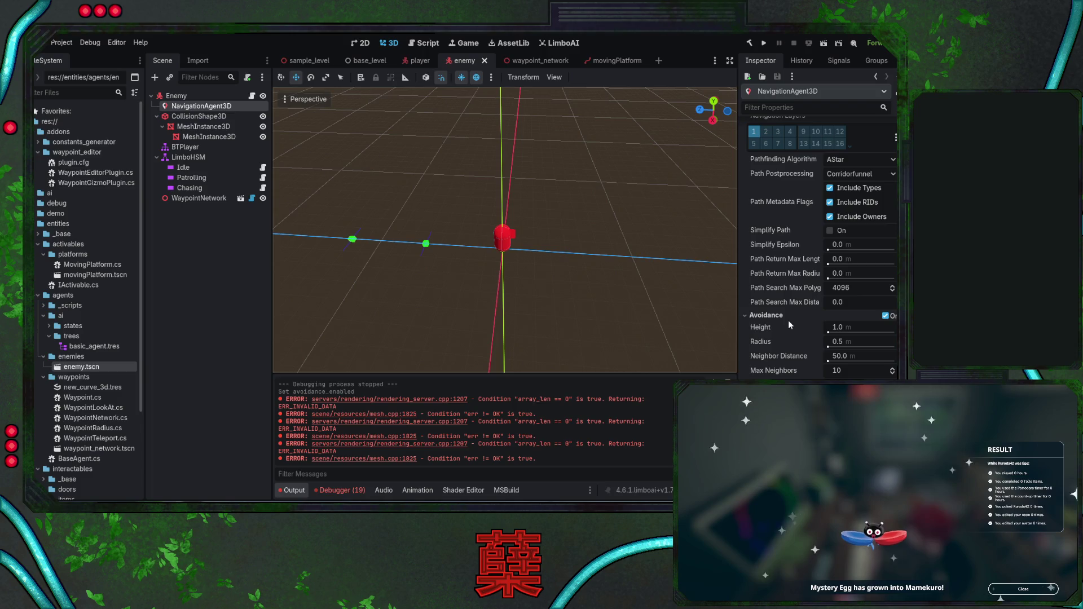
scroll(788, 320, "down", 1)
scroll(787, 320, "down", 3)
scroll(787, 320, "down", 1)
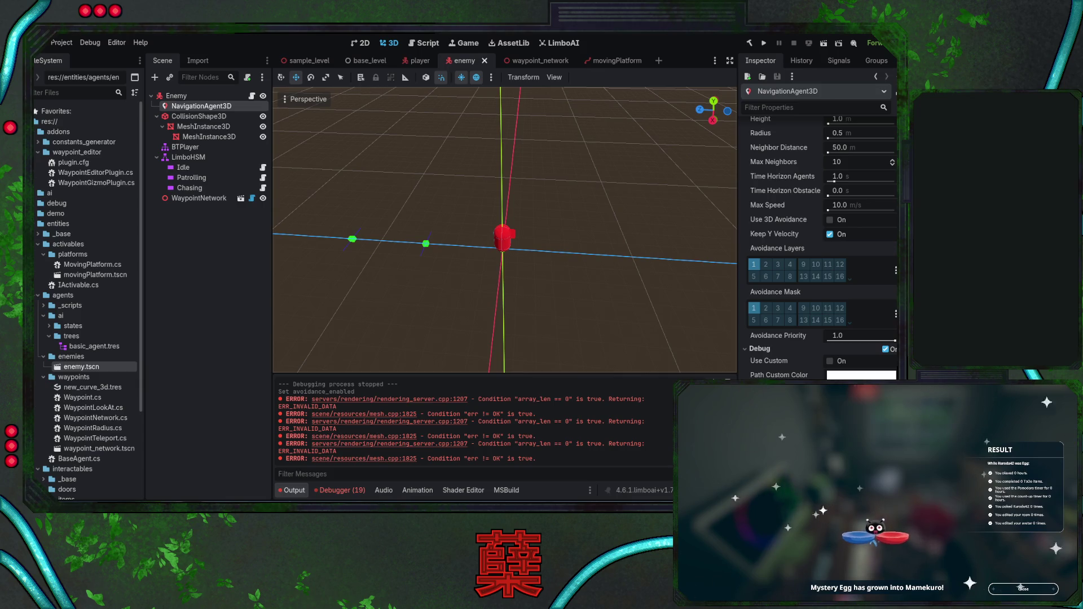
scroll(796, 363, "up", 5)
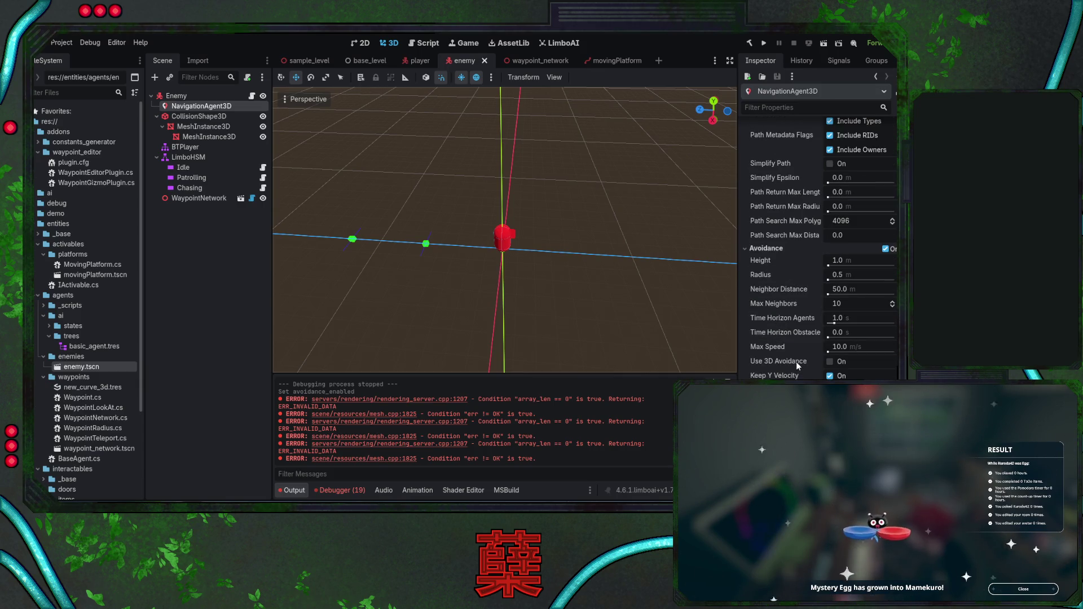
scroll(796, 364, "up", 5)
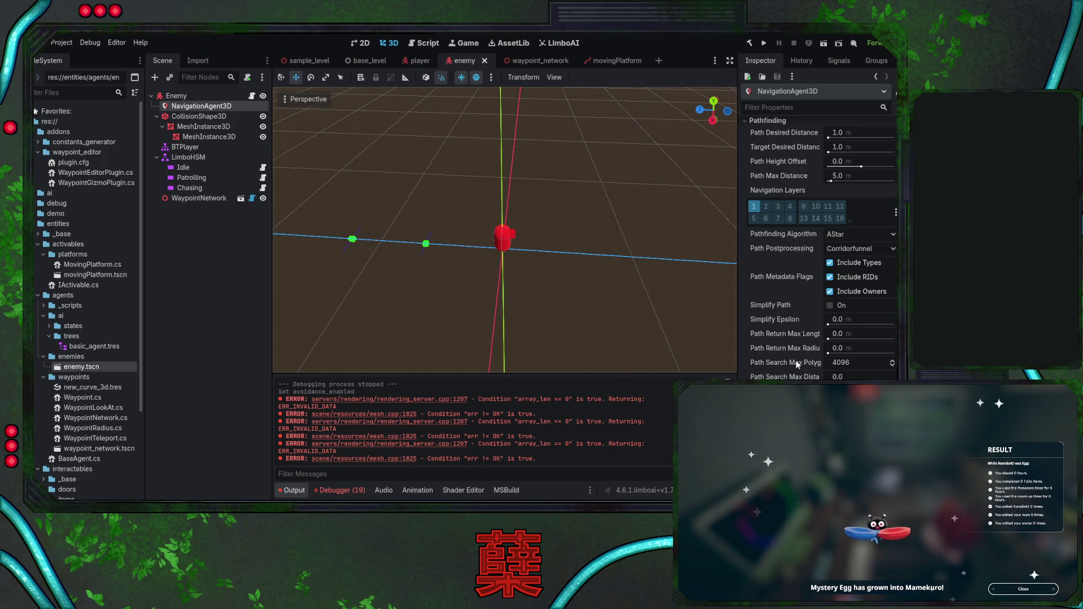
scroll(797, 364, "up", 1)
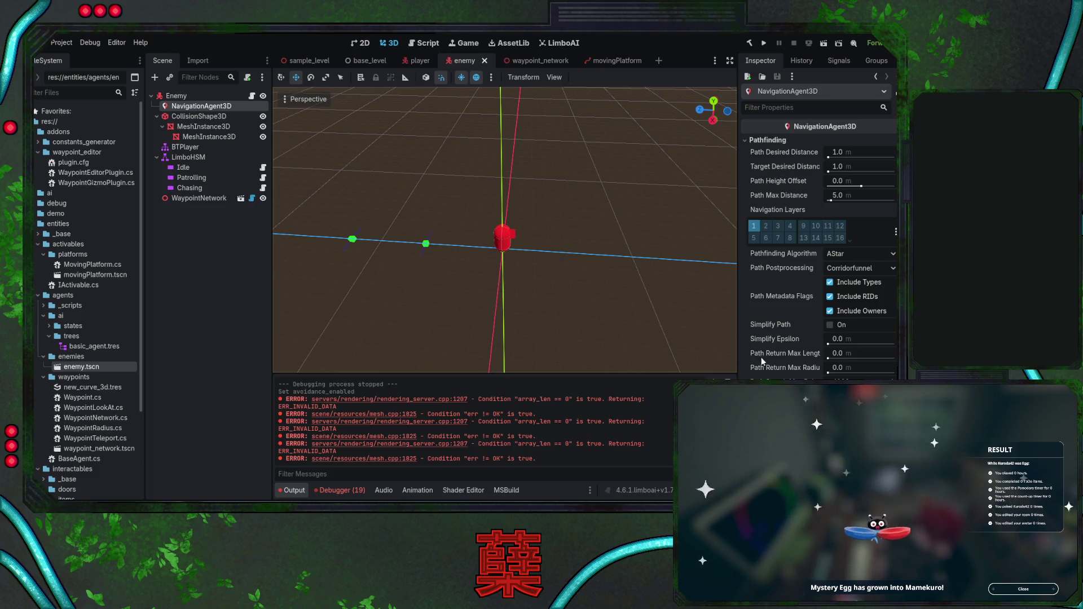
scroll(760, 356, "down", 5)
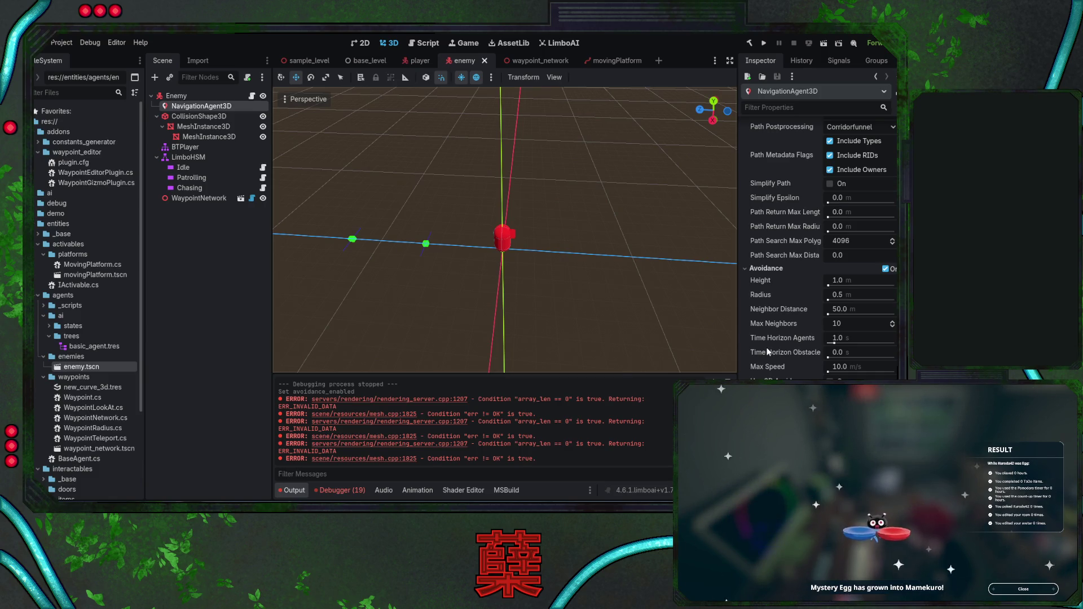
scroll(776, 364, "down", 5)
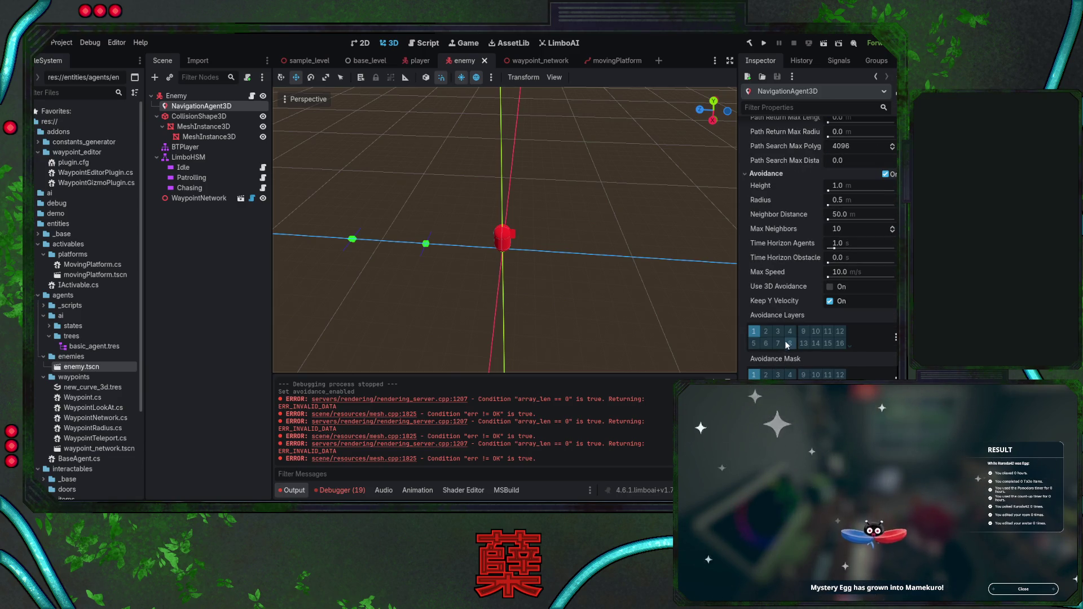
left_click(367, 60)
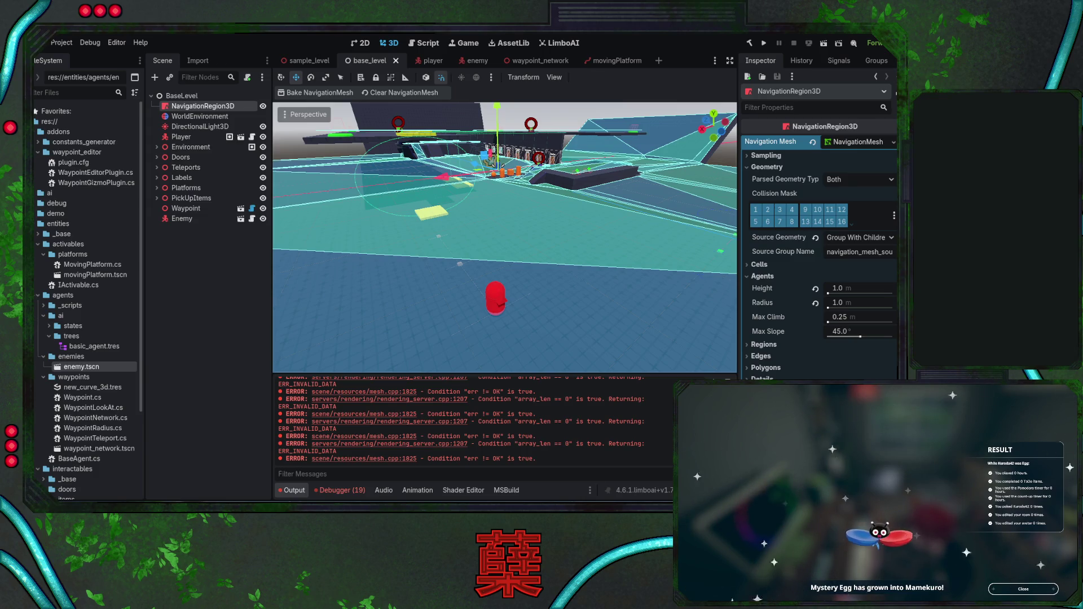
Return to BaseAgent.cs in Visual Studio with the cursor at the end of line 100
key("alt+Tab")
left_click(530, 261)
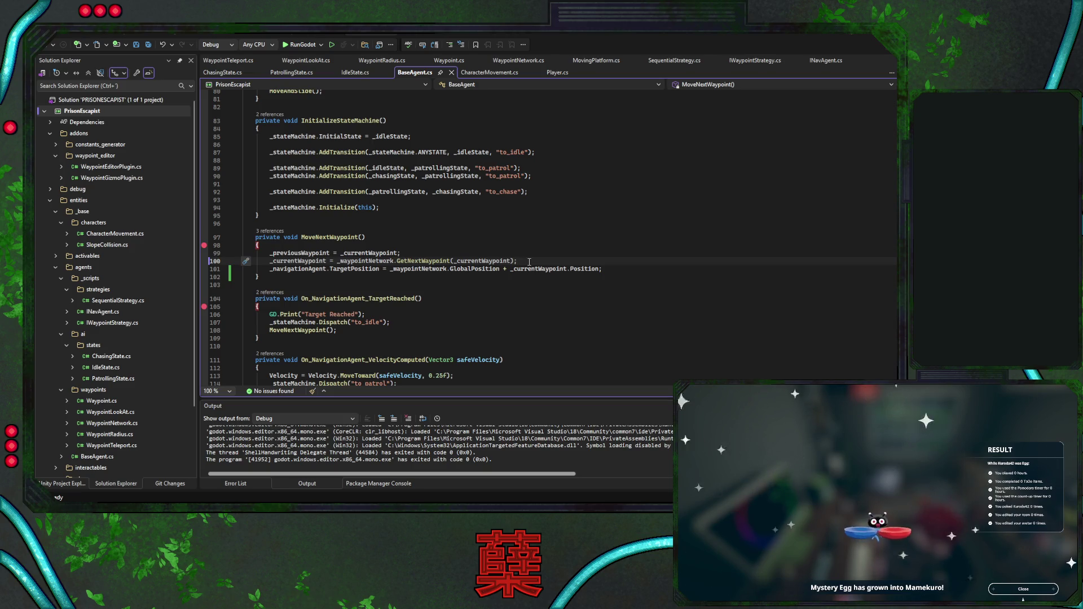
Paste the random nav-map target code and rename _navigationAgent3D to _navigationAgent on line 103
key("Down")
key("End")
key("Return")
key("Return")
type("var navMap = _navigationAgent3D.GetNavigationMap(); var rawTarget = GlobalPosition + new Vector3((float)GD.RandRange(-1.5, 1.5), 0, (float)GD.RandRange(-1.5, 1.5)); _target = NavigationServer3D.MapGetClosestPoint(navMap, rawTarget); _navigationAgent3D.TargetPosition = _target;")
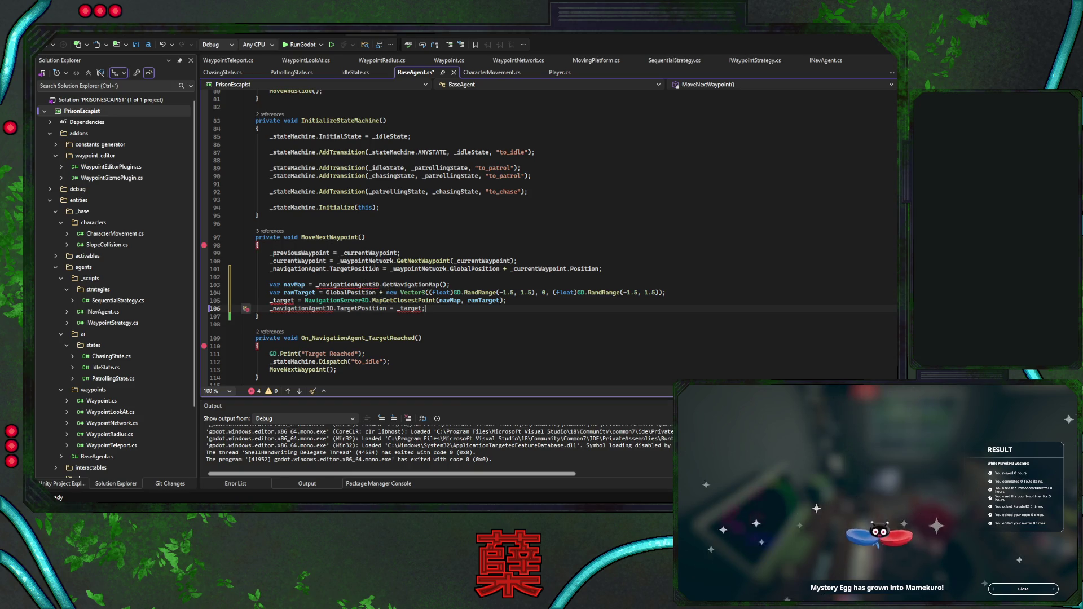
left_click(380, 285)
key("BackSpace")
key("BackSpace")
key("Up")
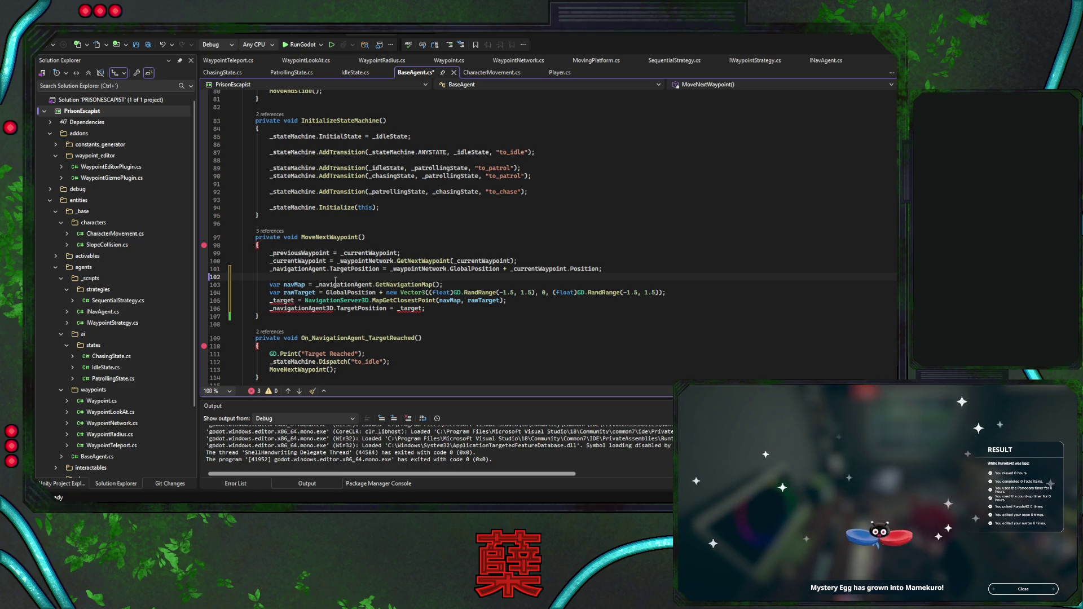
Make target a local var on line 105 and fix line 106's target and _navigationAgent names
key("Down")
key("Down")
key("Down")
type("var")
key("Delete")
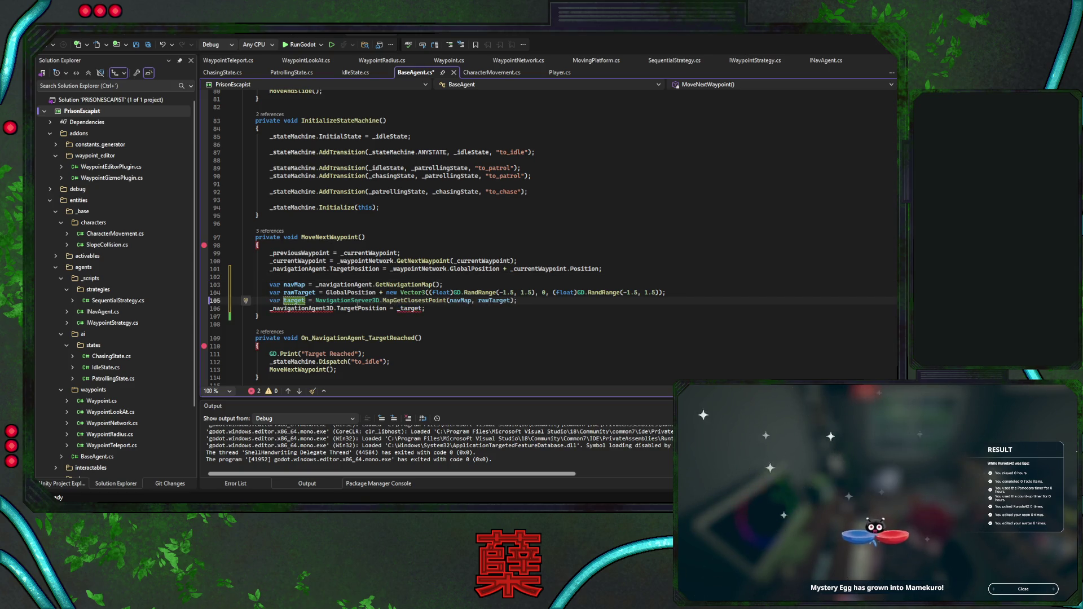
double_click(409, 309)
type("target")
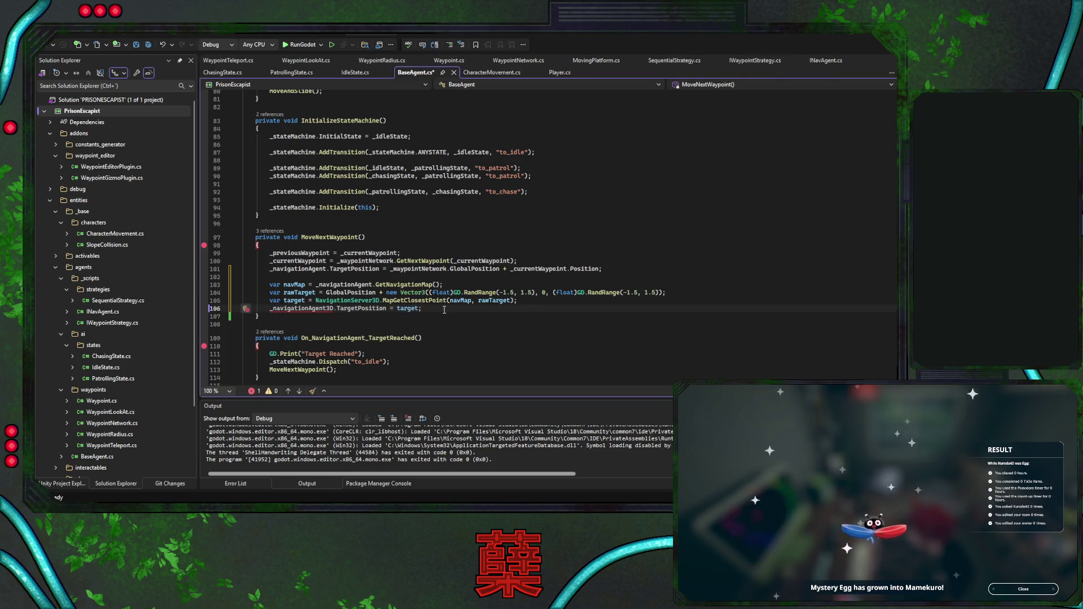
key("ctrl+Left")
key("ctrl+Left")
key("ctrl+Left")
key("BackSpace")
key("BackSpace")
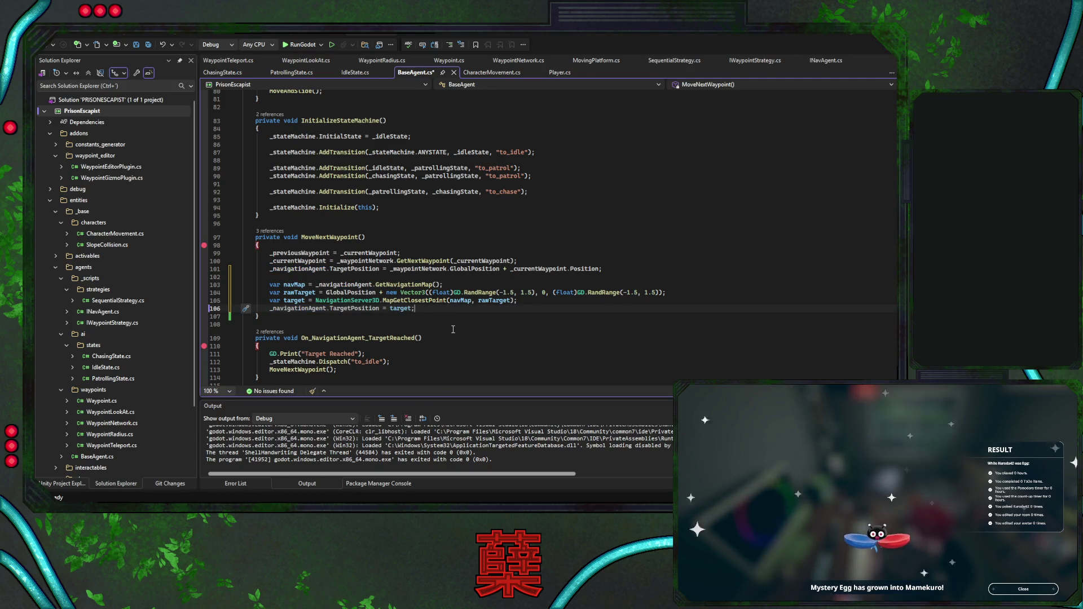
Comment out the old waypoint-targeting lines 99–101, save BaseAgent.cs, and start debugging
left_click_drag(603, 269, 607, 250)
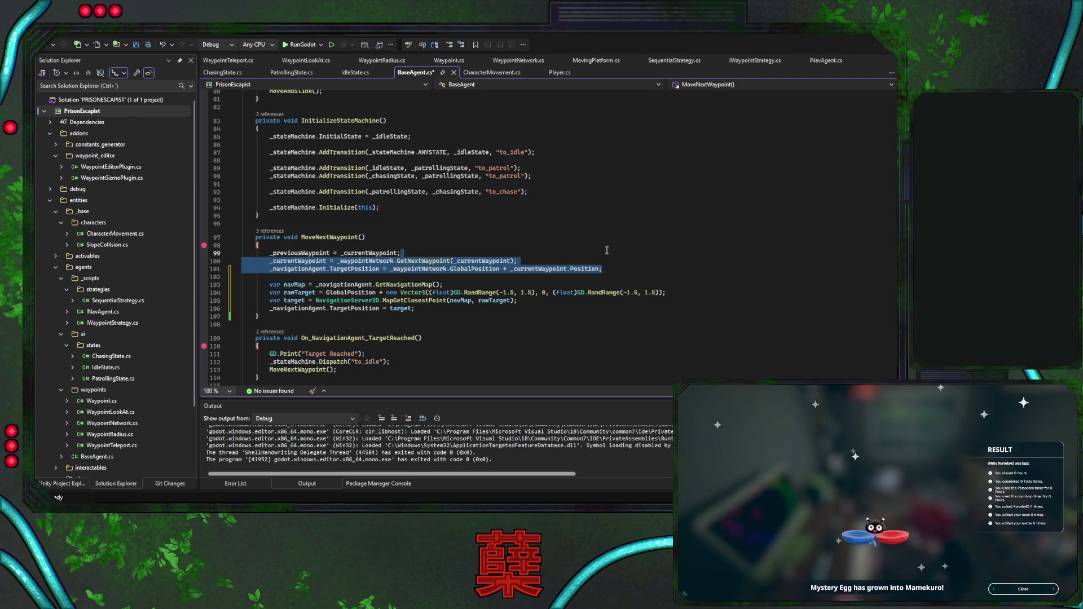
key("ctrl+k")
key("ctrl+c")
left_click(451, 312)
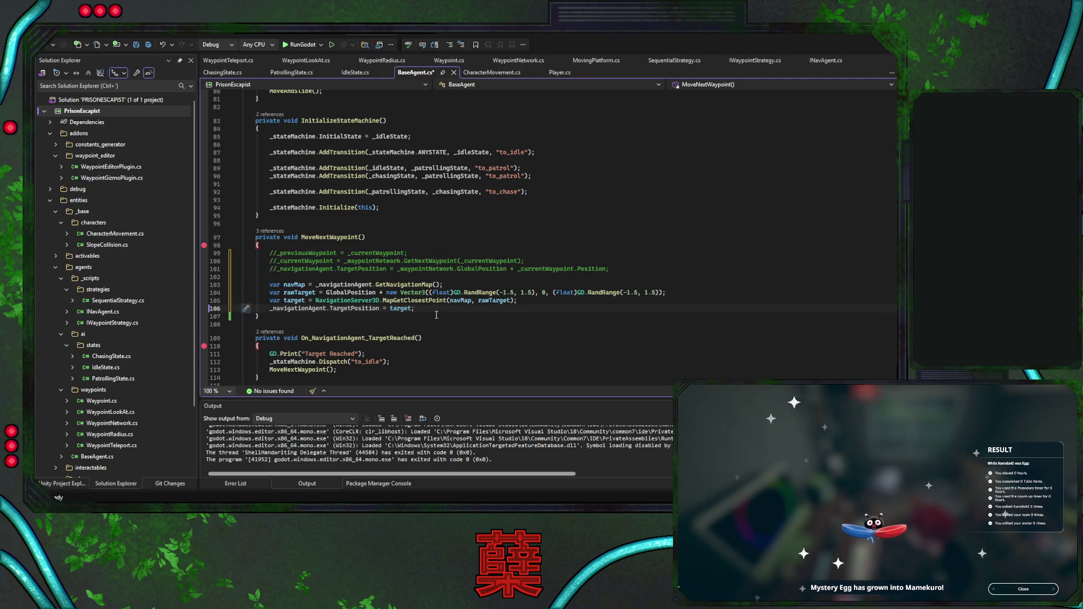
key("ctrl+s")
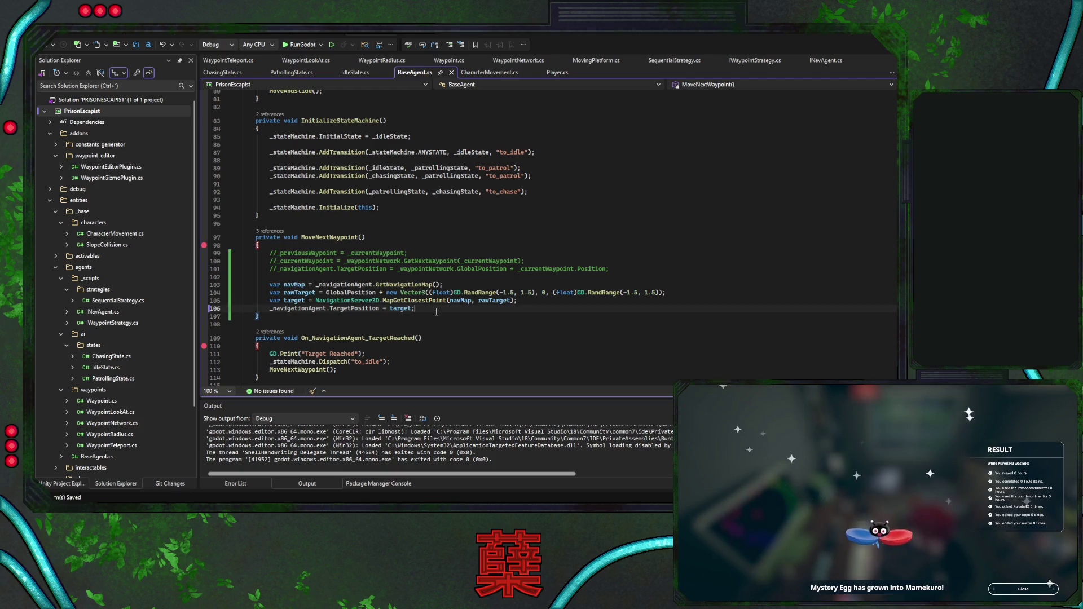
left_click(301, 44)
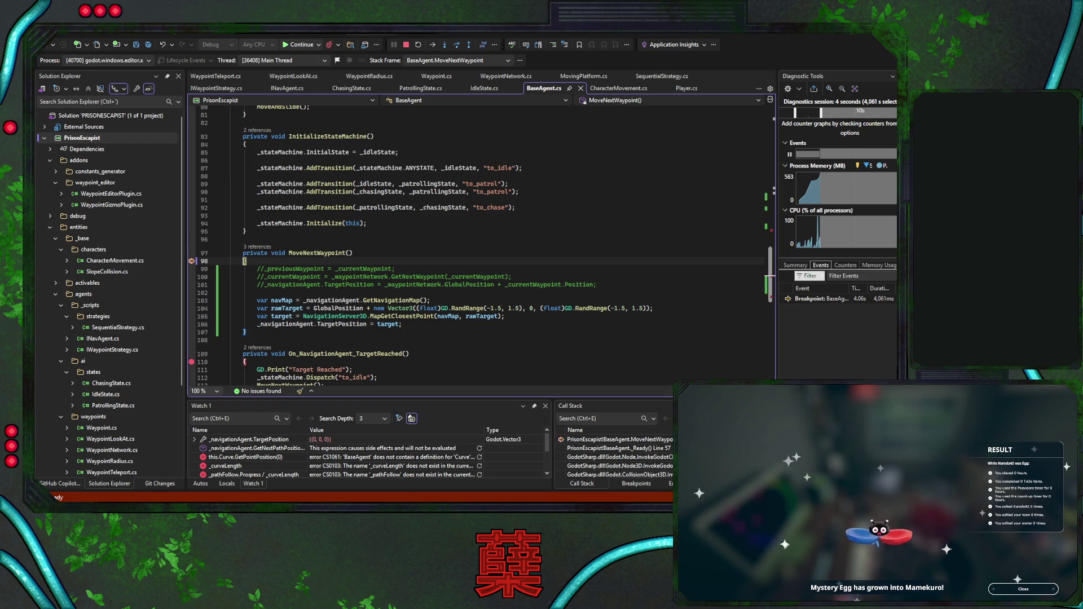
Continue past the physics breakpoints until execution reaches MoveNextWaypoint
left_click(302, 45)
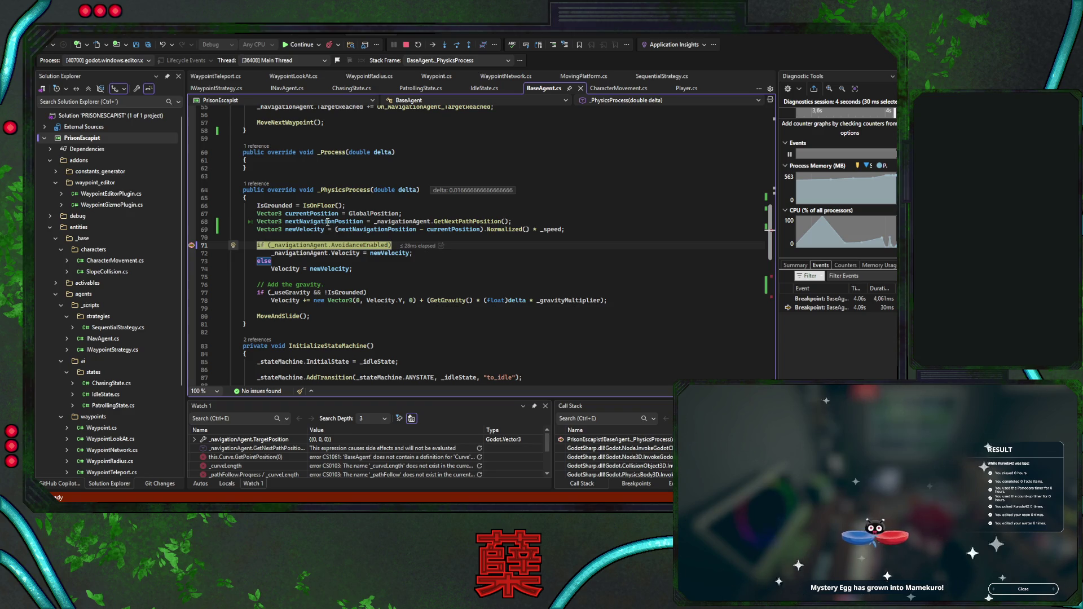
left_click(302, 45)
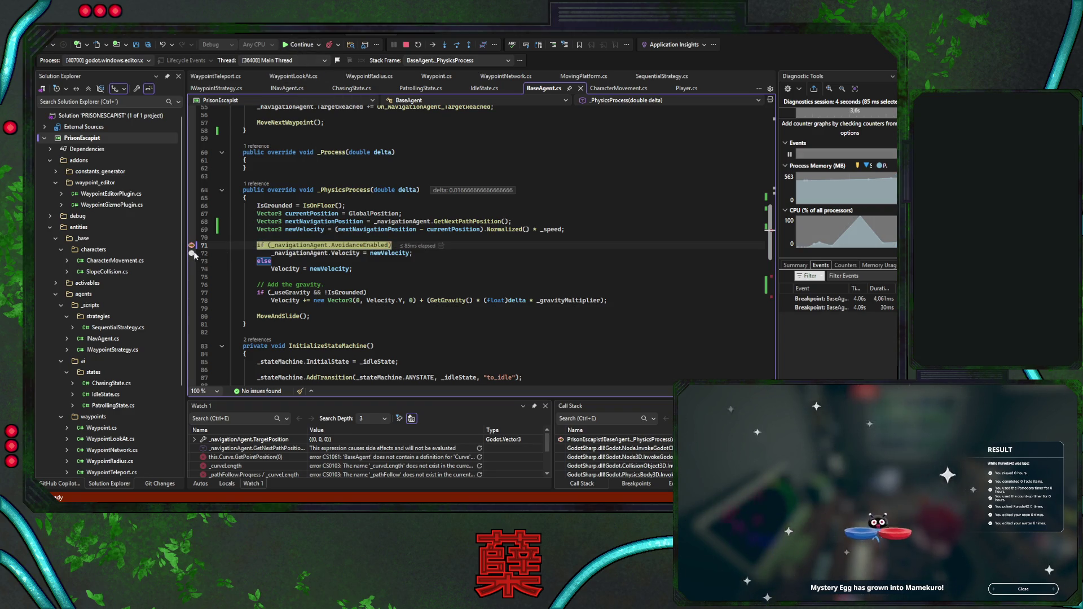
left_click(299, 49)
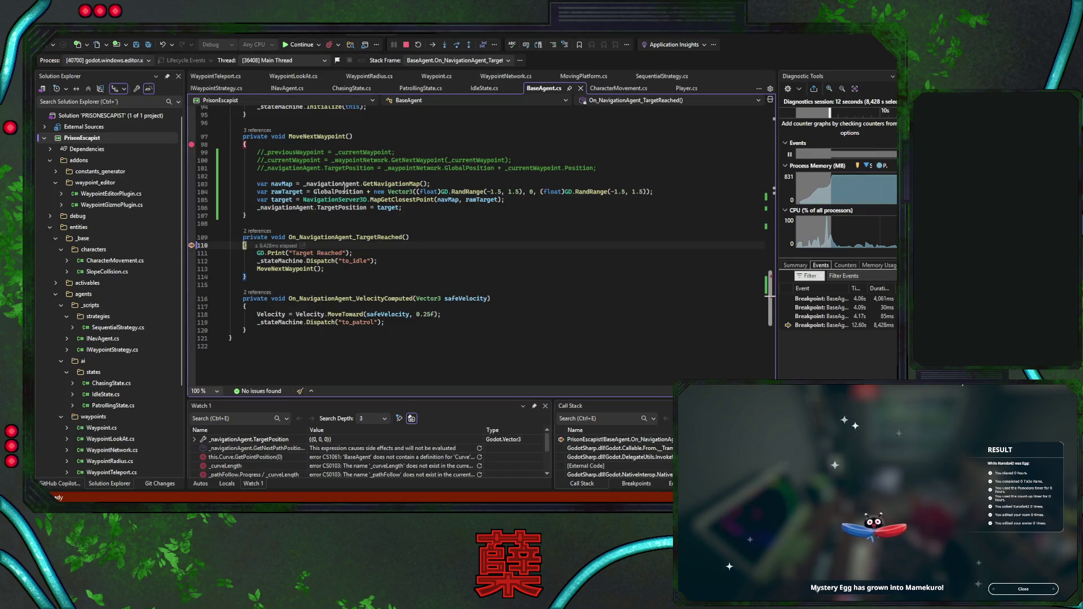
key("F5")
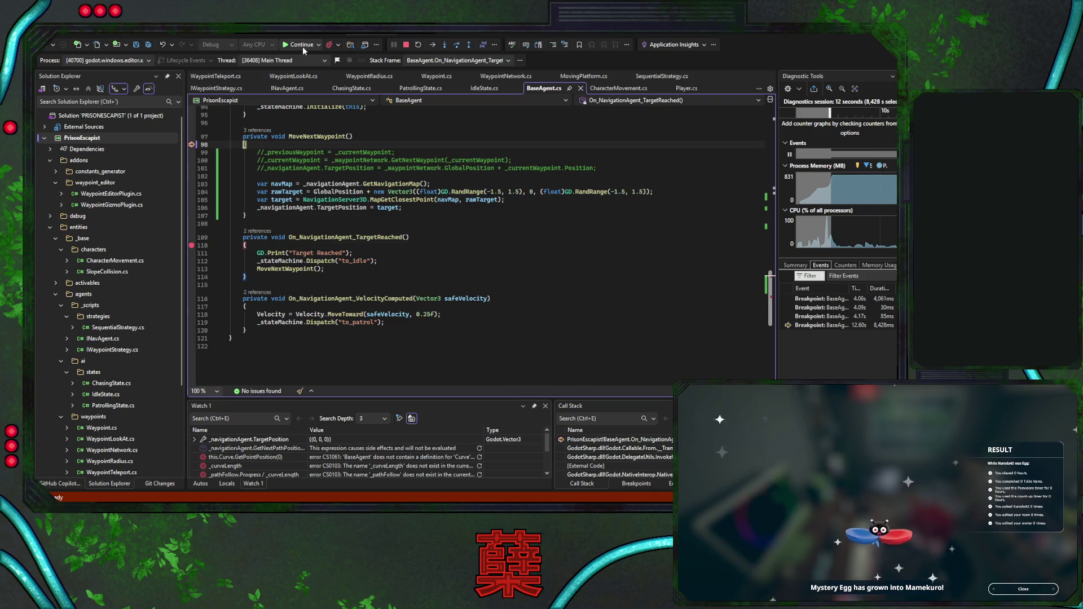
Step over MoveNextWaypoint past the target position assignment, then resume and watch the agents move
left_click(456, 48)
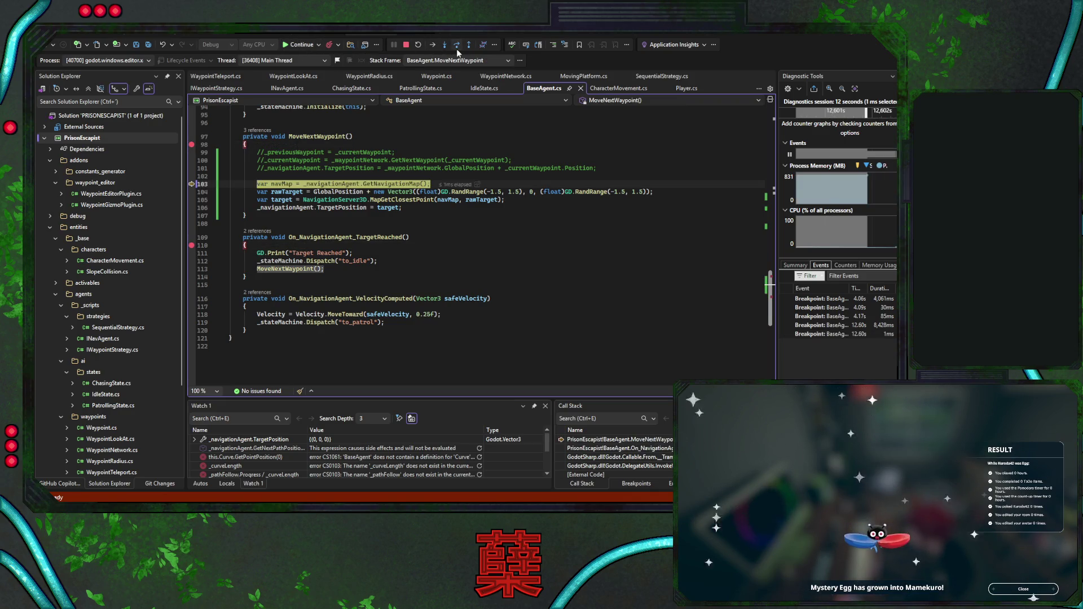
left_click(457, 49)
left_click(456, 48)
left_click(457, 49)
left_click(457, 48)
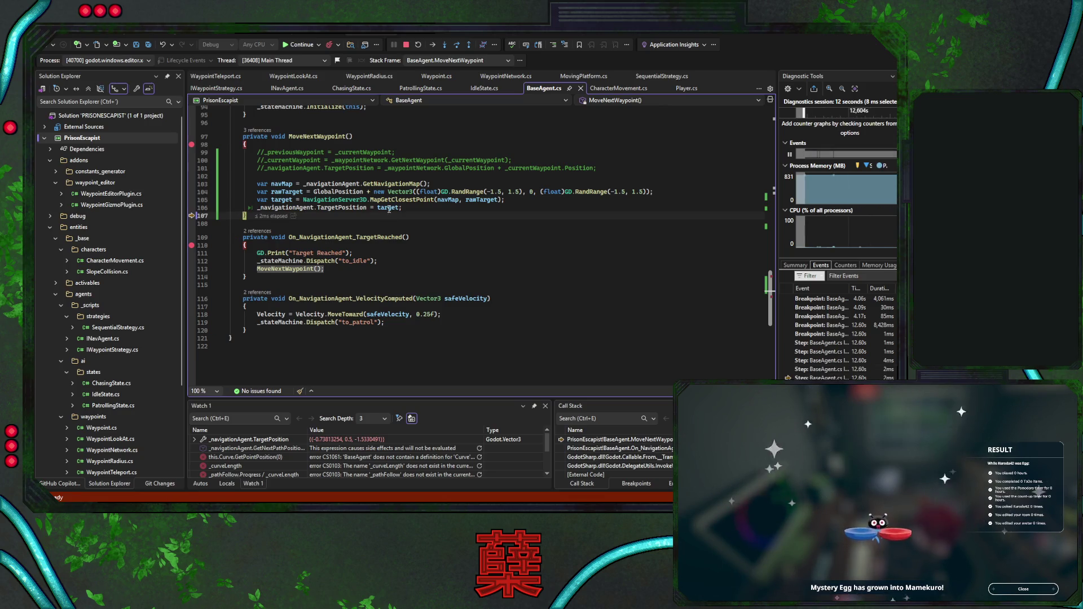
left_click(305, 48)
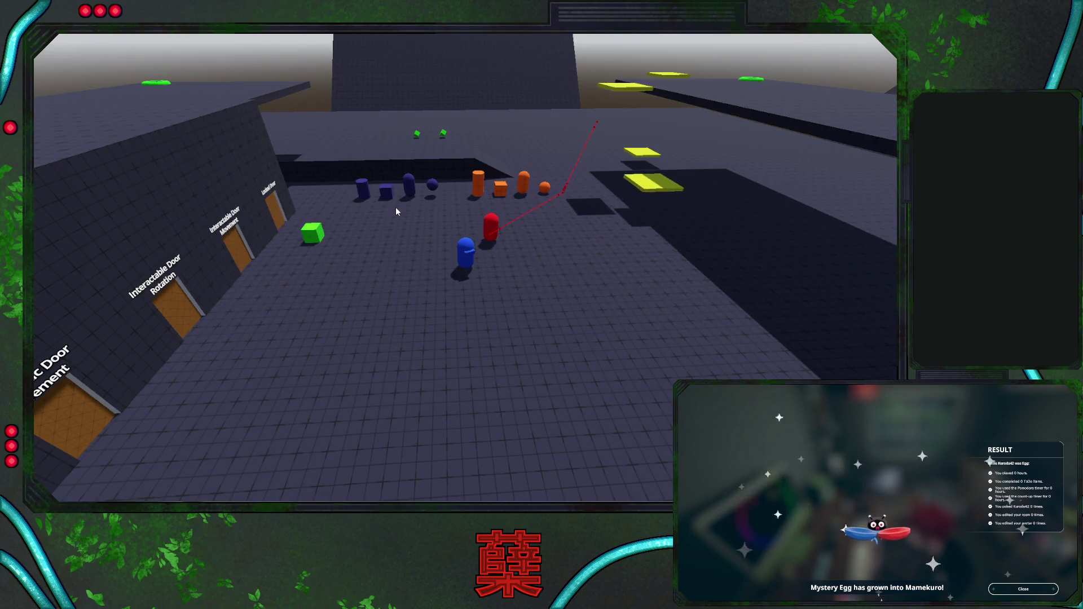
mouse_move(395, 208)
left_mouse_down()
mouse_move(480, 265)
mouse_move(558, 280)
left_mouse_up()
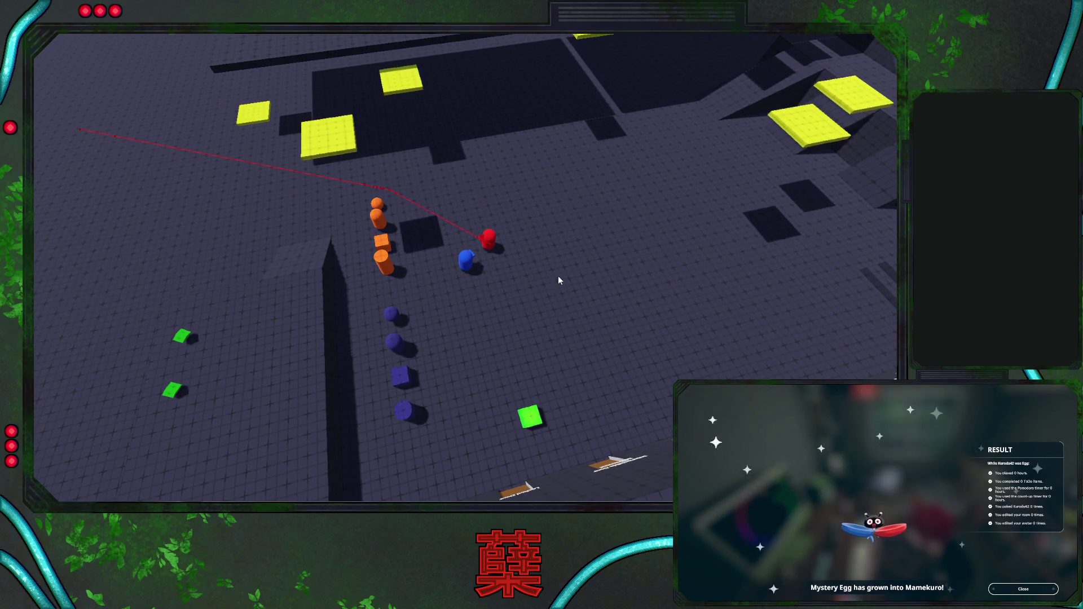
left_click_drag(554, 273, 495, 255)
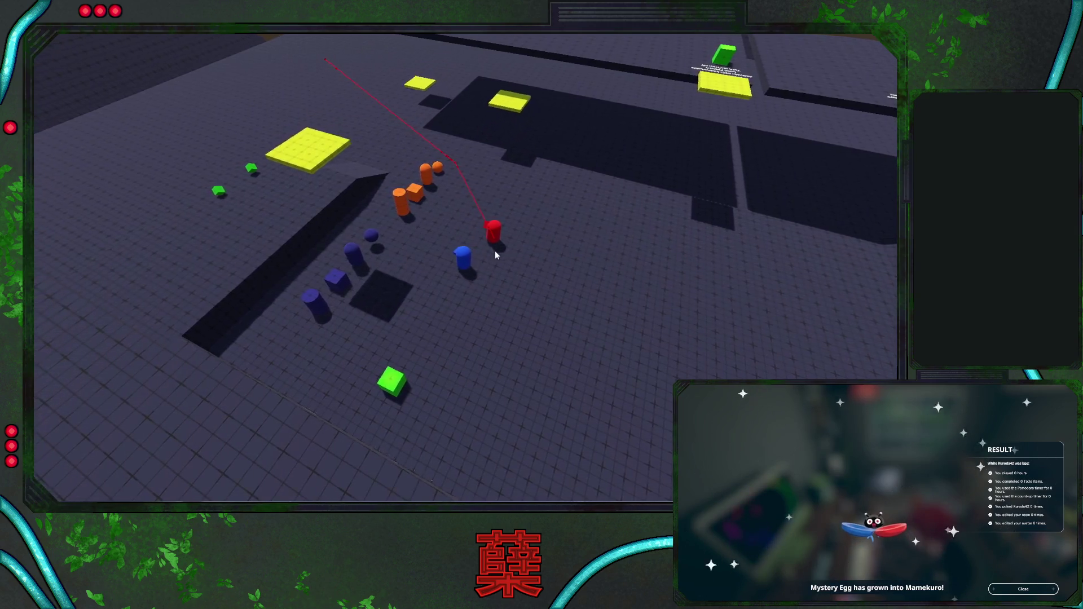
scroll(374, 261, "up", 8)
Set a breakpoint on the line 71 avoidance check in _PhysicsProcess
scroll(374, 261, "up", 3)
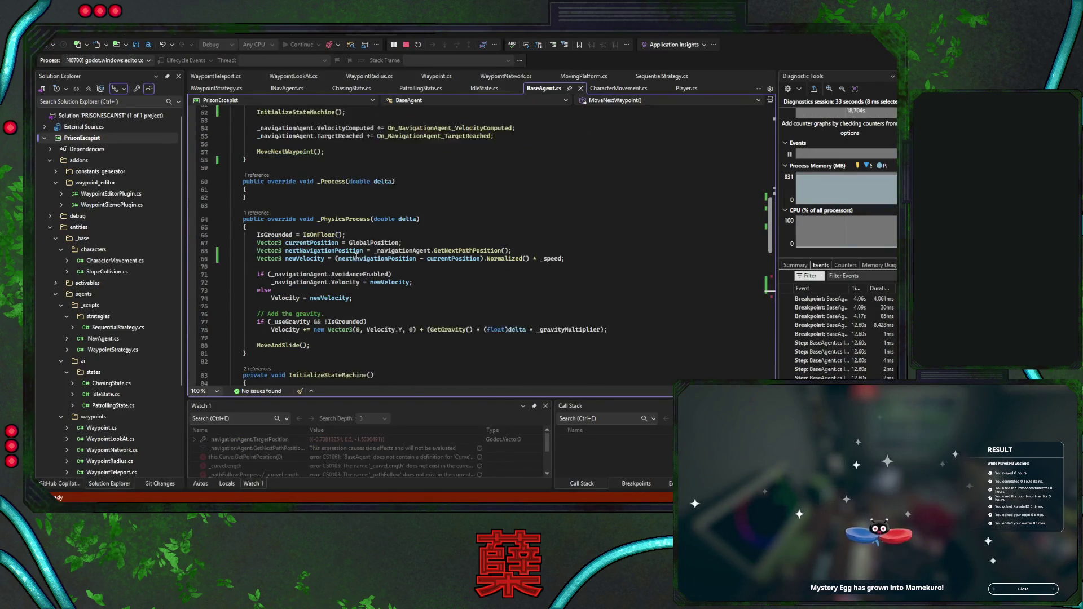
scroll(338, 243, "down", 2)
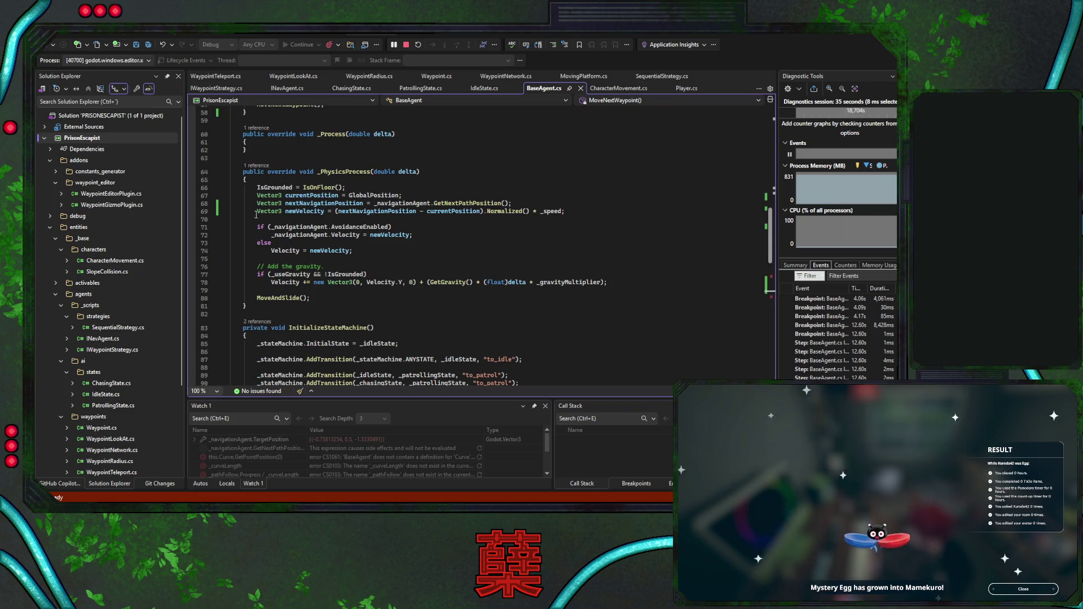
left_click(191, 227)
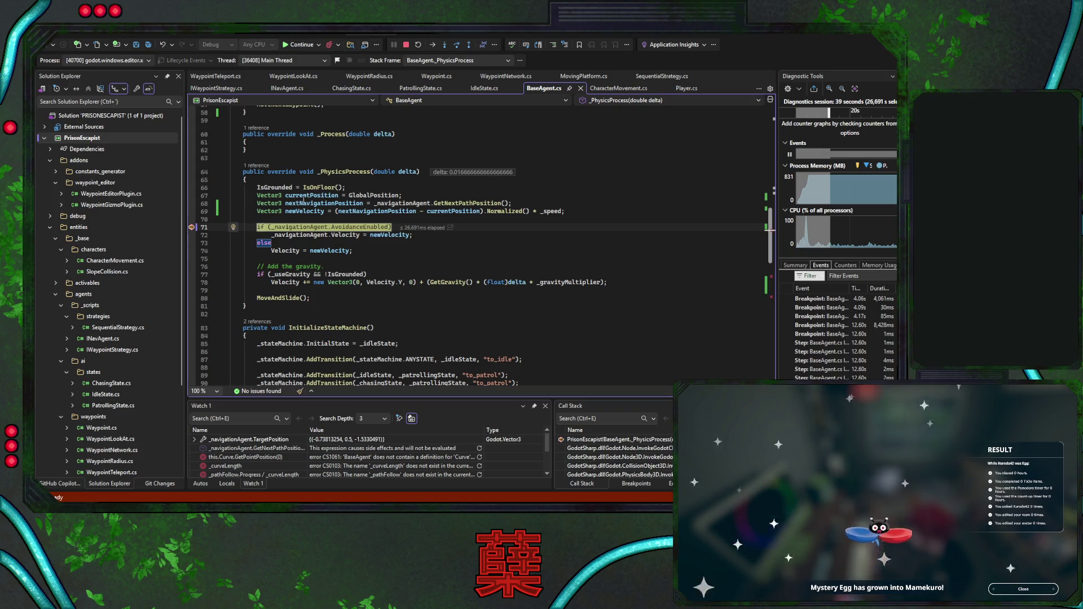
left_click(457, 235)
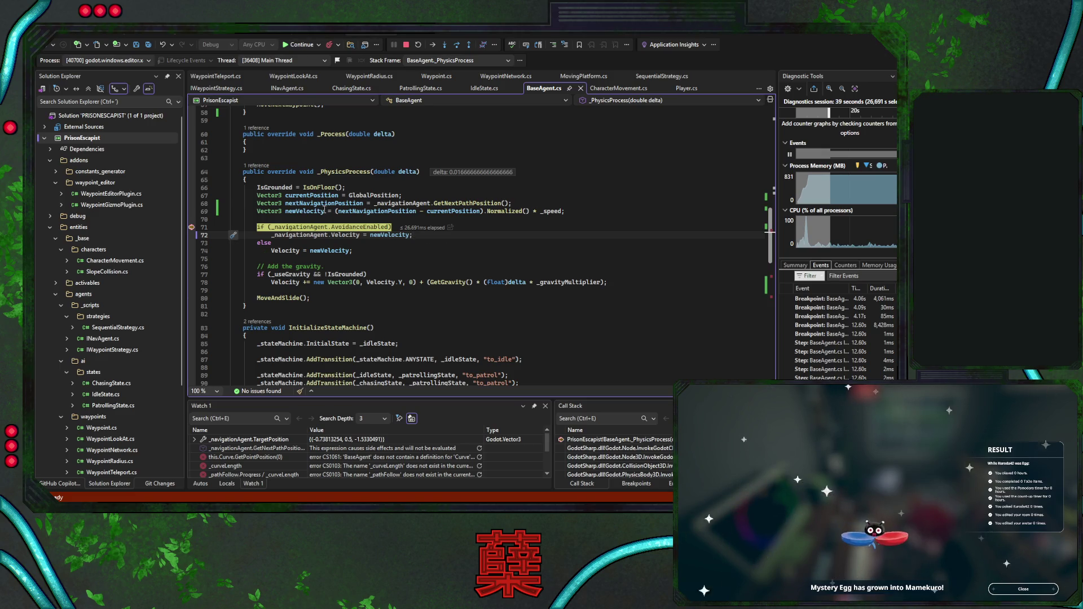
Replace a Watch 1 entry with _navigationAgent.GetPathLength()
left_click(297, 226)
double_click(252, 458)
type("_navigationAgent.")
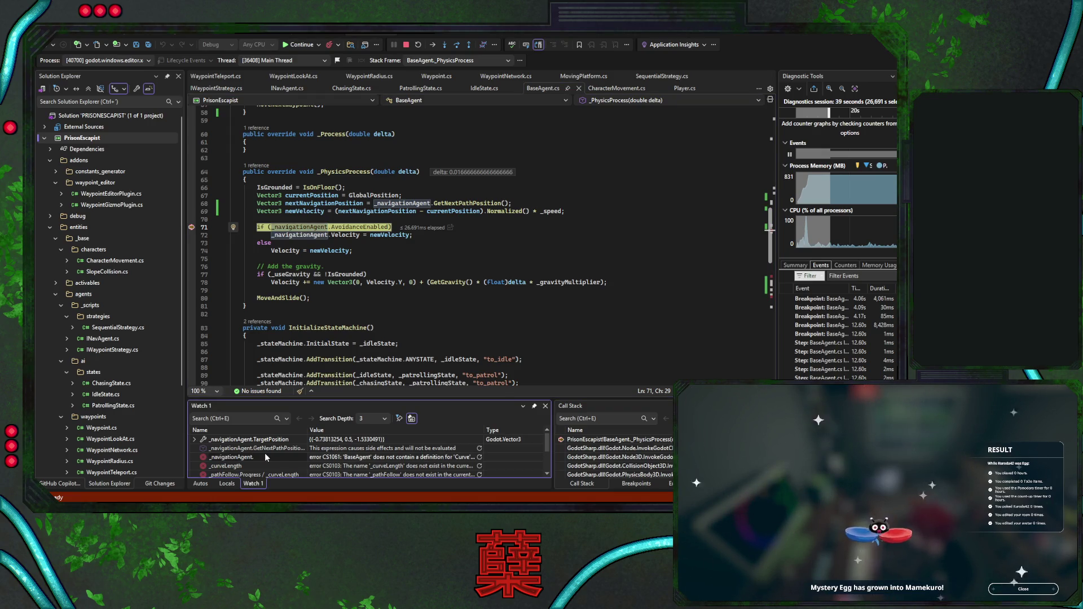
type("le")
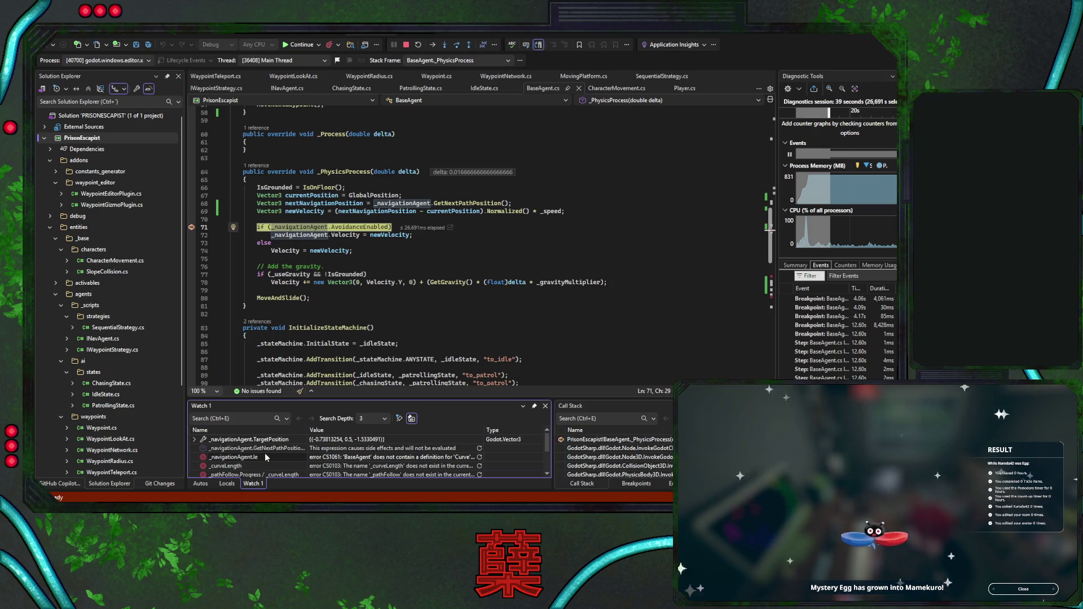
key("Return")
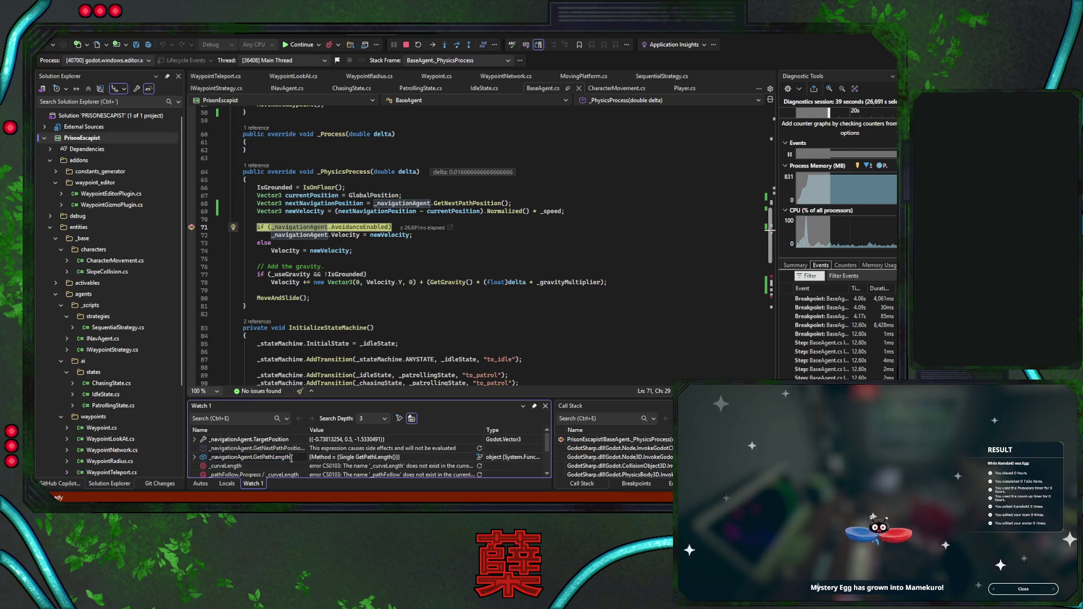
double_click(291, 458)
key("End")
type("()")
key("Return")
Change the watch expression to _navigationAgent.IsTargetReached()
double_click(290, 458)
left_click_drag(298, 458, 254, 459)
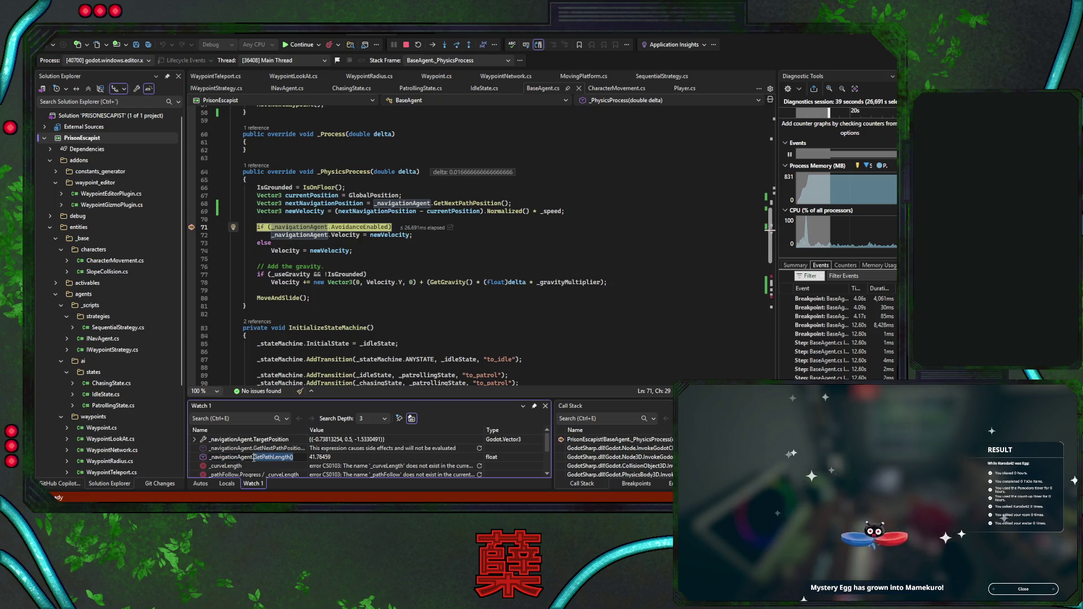
key("BackSpace")
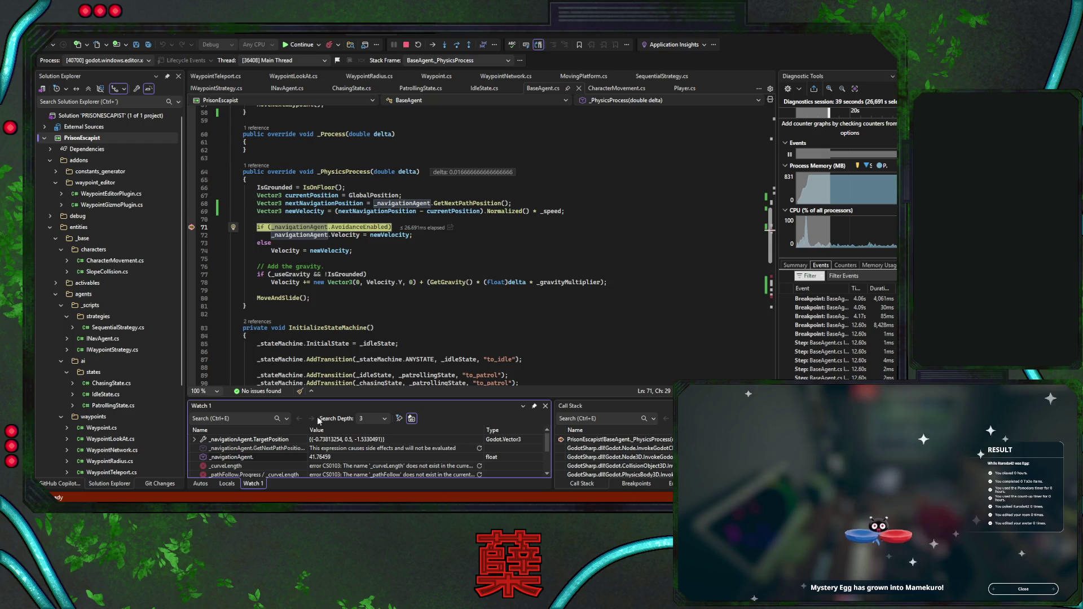
type("IsTargetReached")
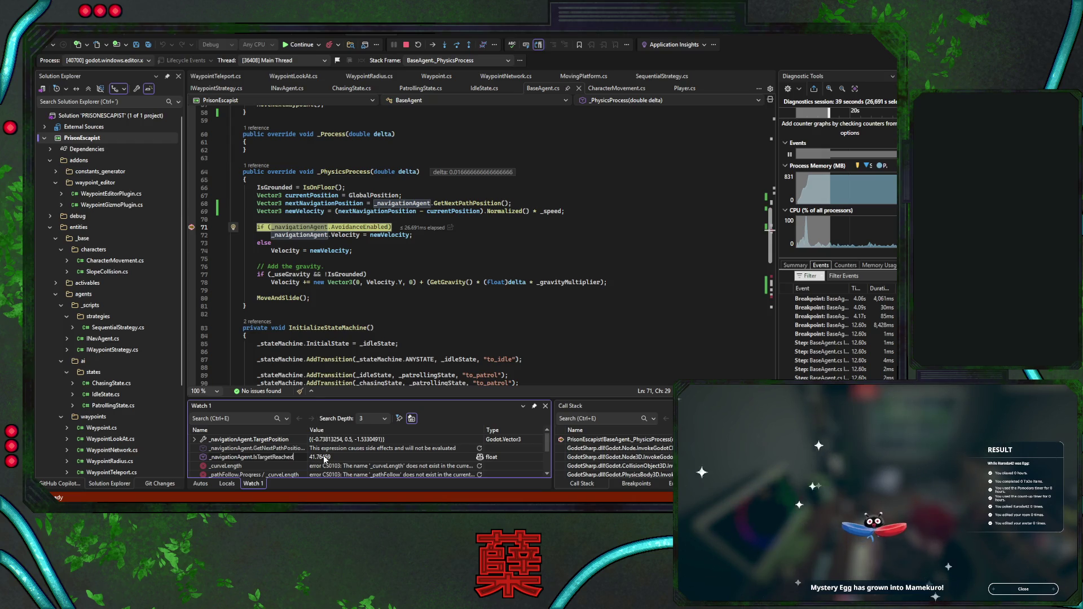
type("()")
key("Return")
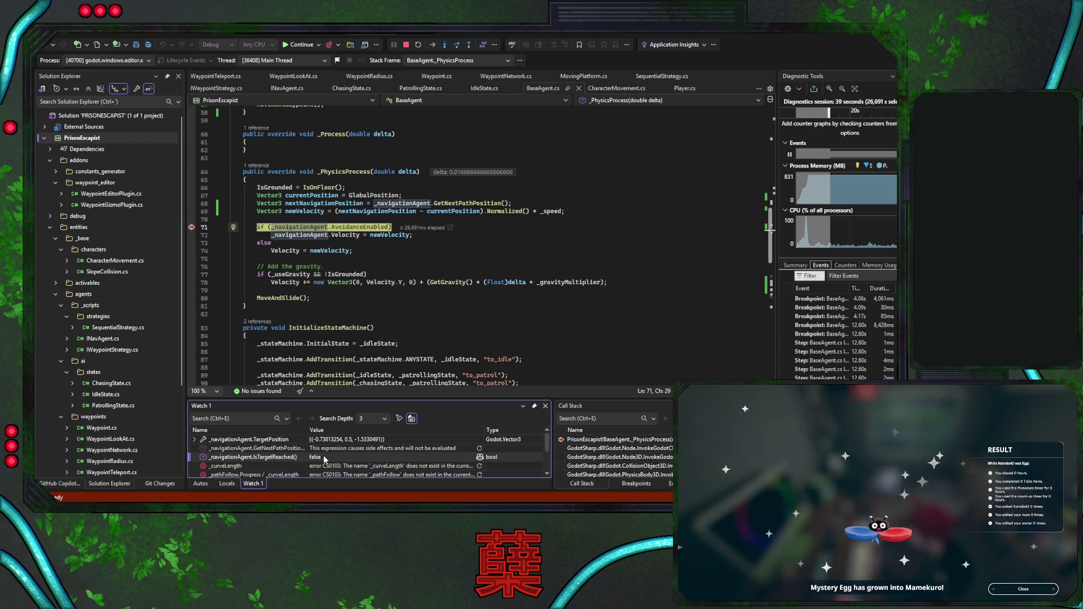
Change the watch to _navigationAgent.IsTargetReachable(), which evaluates to false
left_click(293, 458)
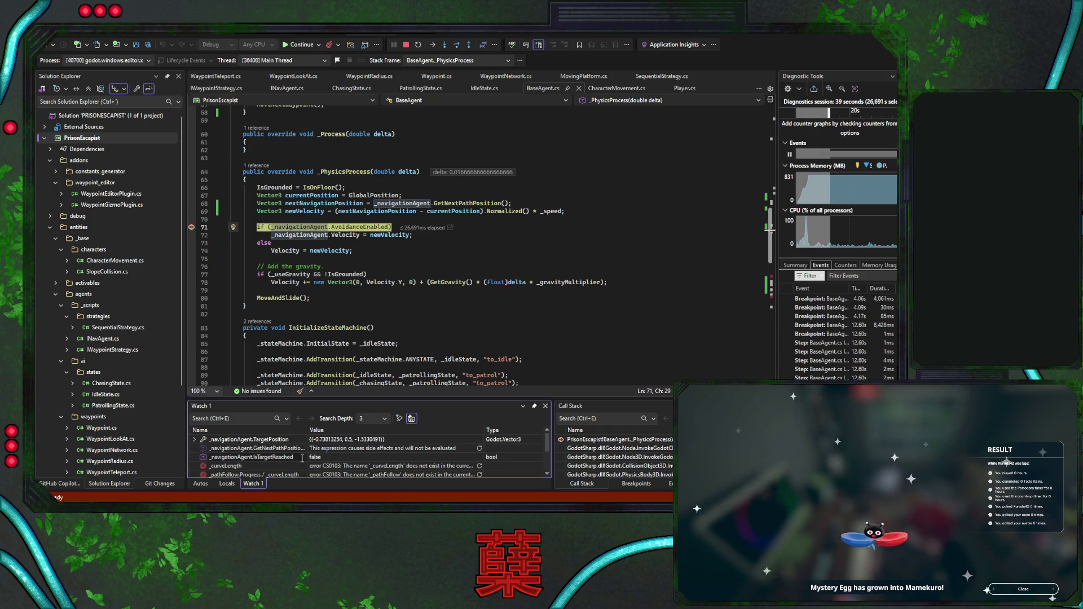
key("Return")
double_click(300, 458)
type("()")
key("Return")
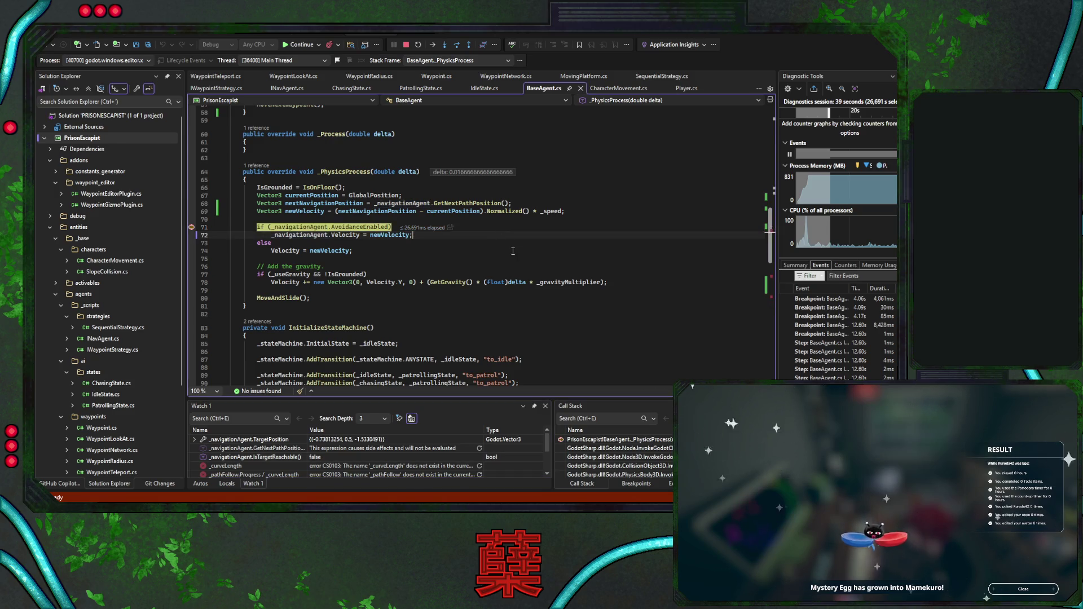
Step over to the next line of _PhysicsProcess
scroll(466, 240, "down", 3)
key("F10")
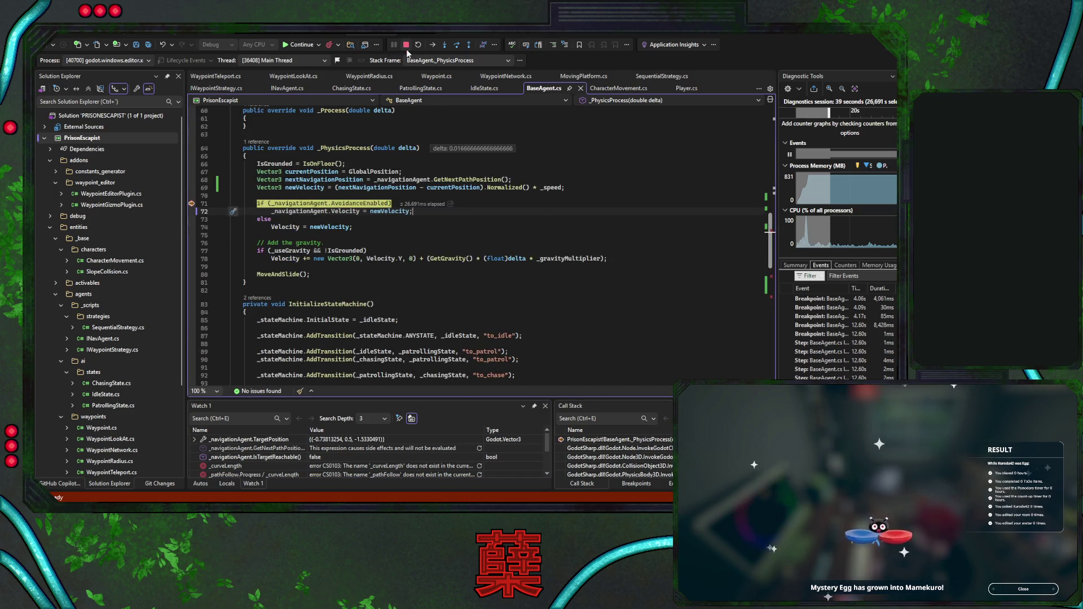
scroll(467, 281, "down", 11)
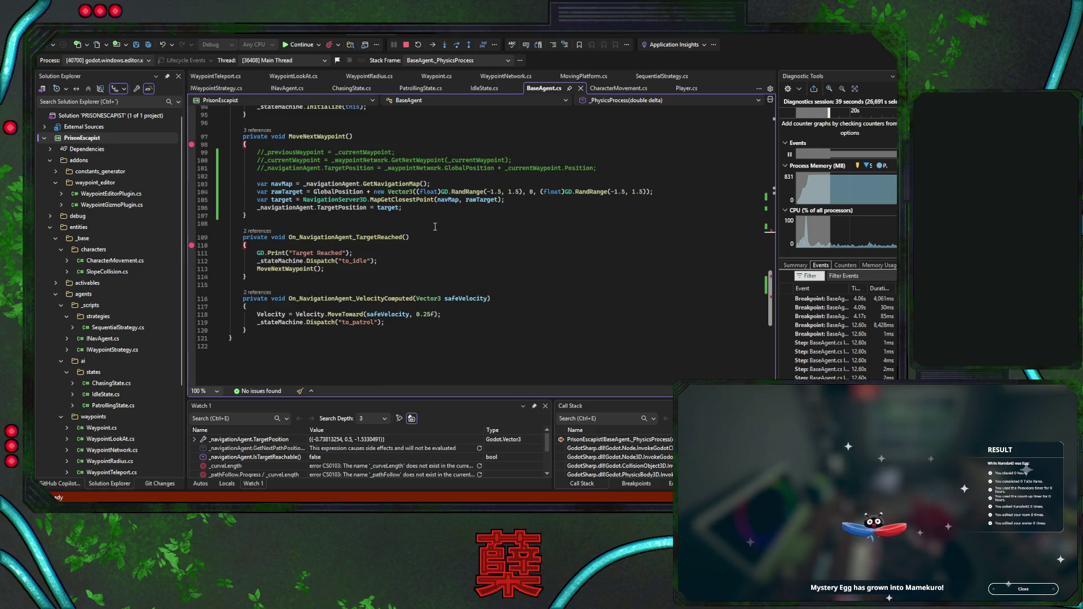
scroll(514, 249, "up", 2)
Put a breakpoint on line 106's TargetPosition assignment and stop debugging
left_click_drag(515, 248, 257, 248)
left_click(401, 257)
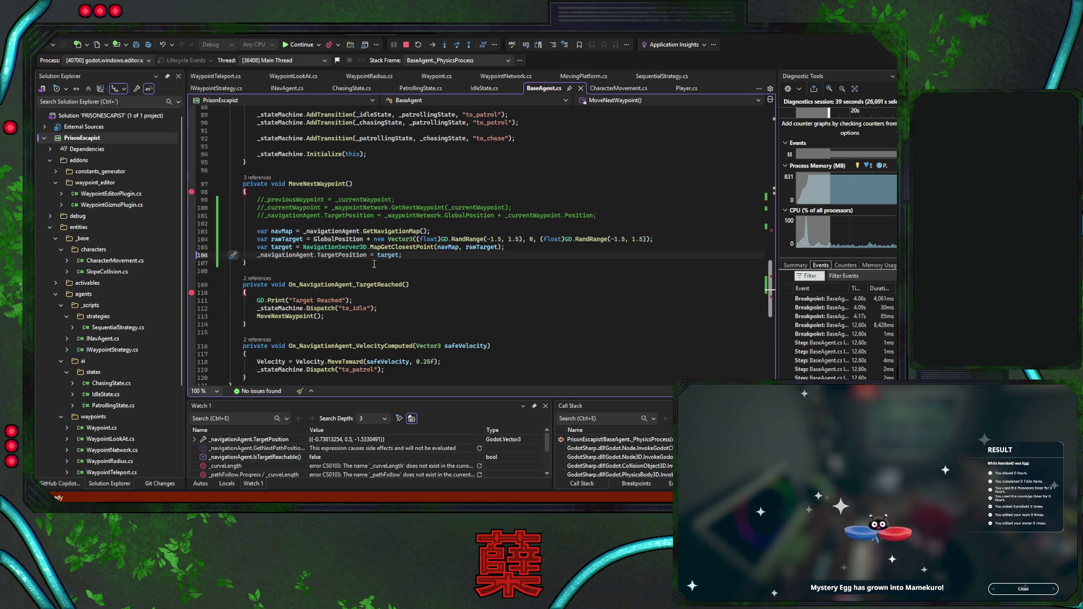
left_click(192, 255)
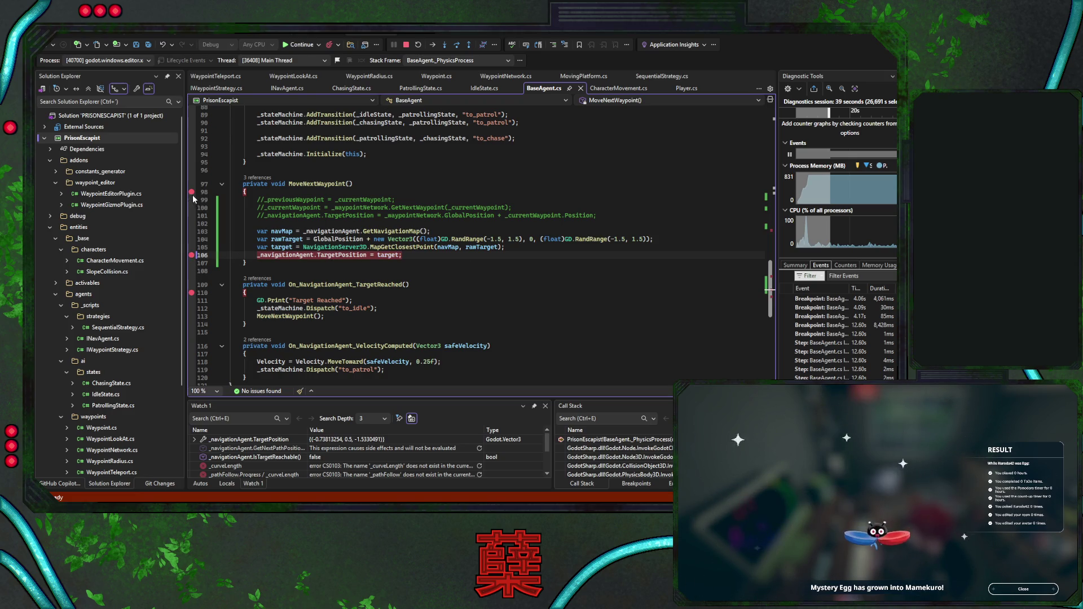
left_click(406, 45)
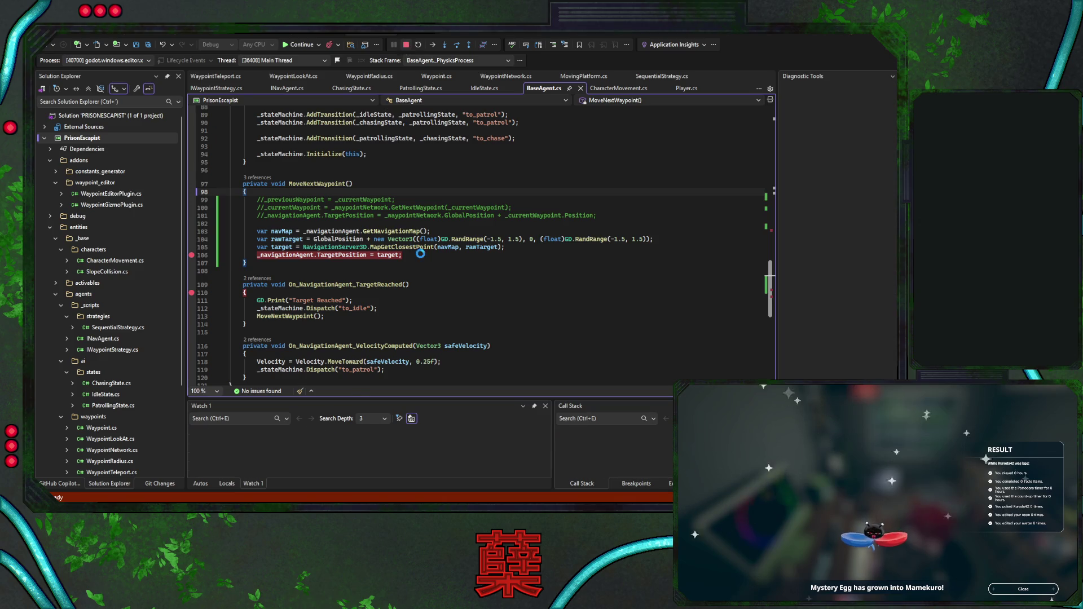
Restart debugging, refresh IsTargetReachable (true) and GetNextPathPosition (22, 0, -35) watches, and continue
key("F5")
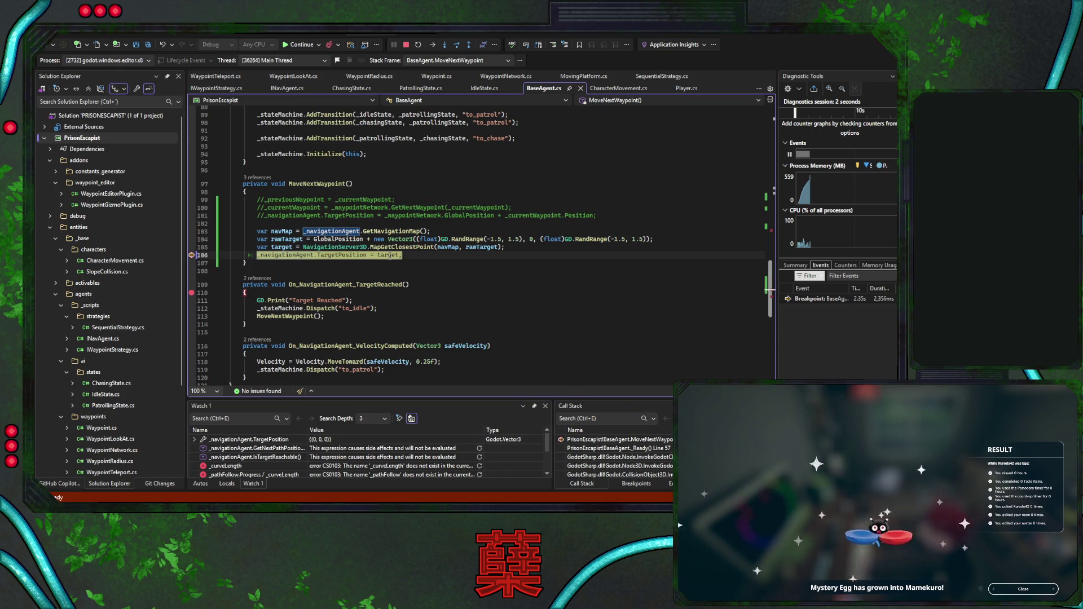
left_click(479, 457)
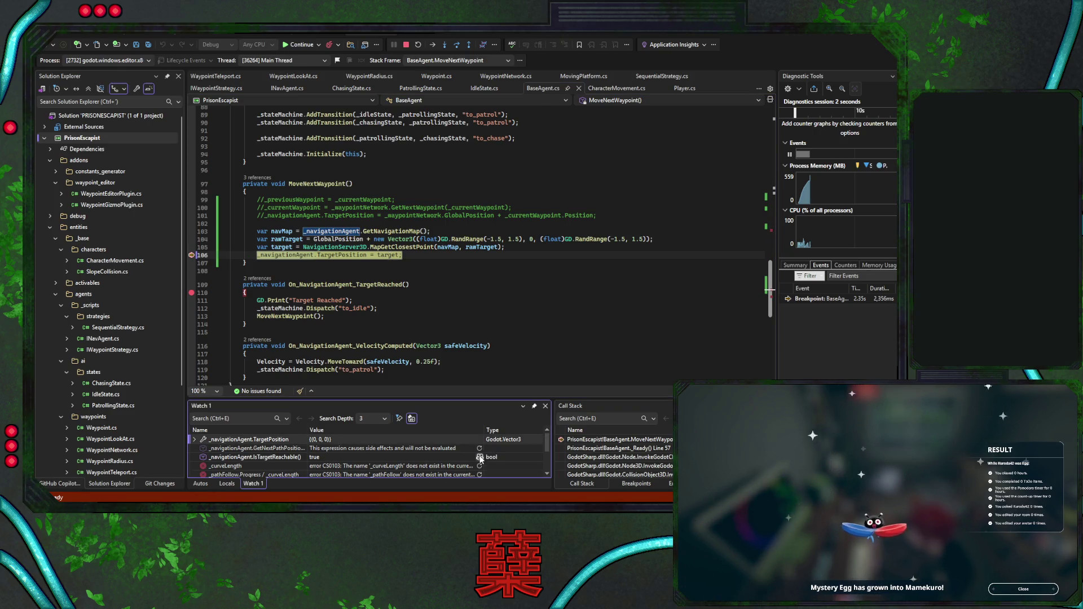
left_click(480, 449)
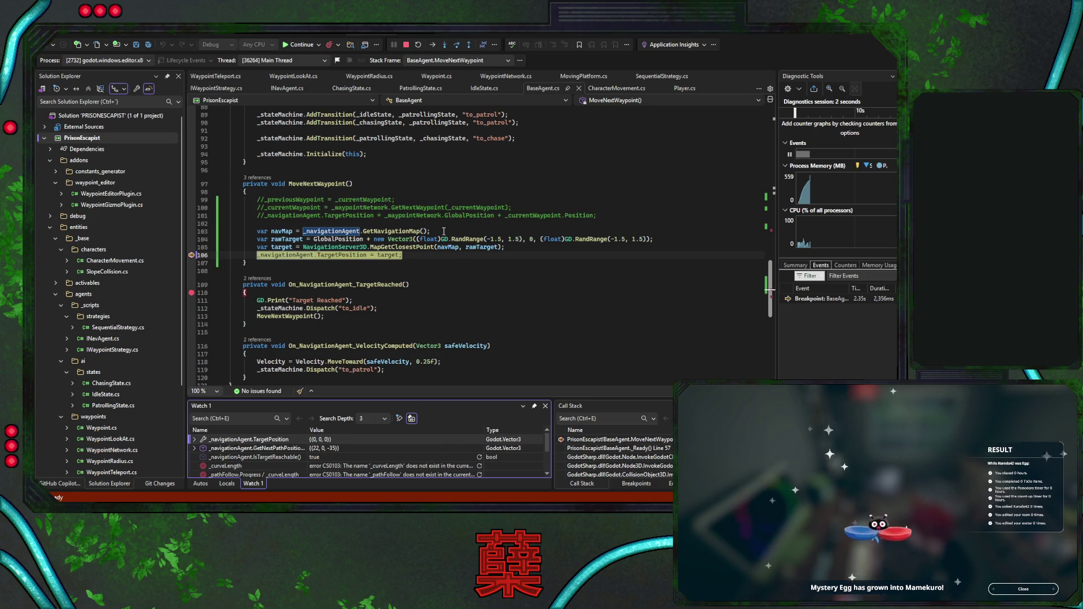
left_click(296, 48)
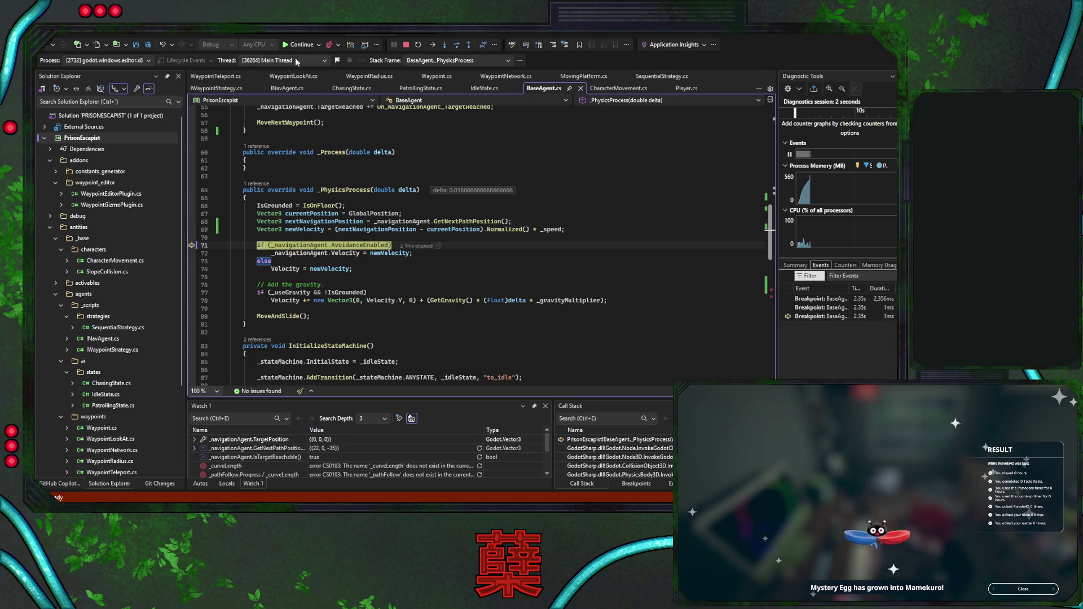
Continue to the line 106 breakpoint, re-evaluate the GetNextPathPosition watch, and resume the game
left_click(302, 45)
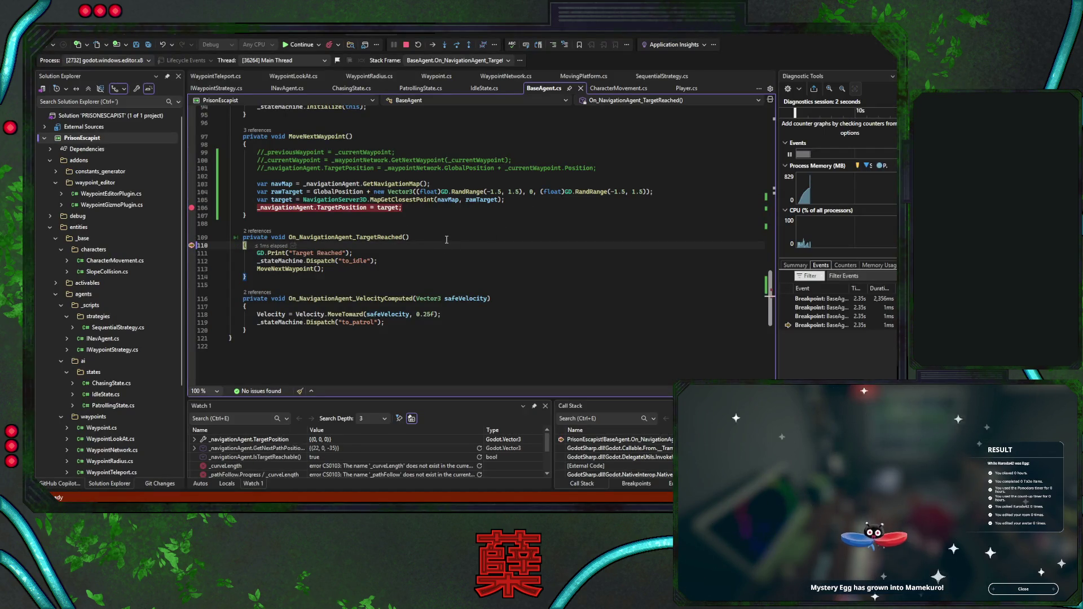
left_click(295, 46)
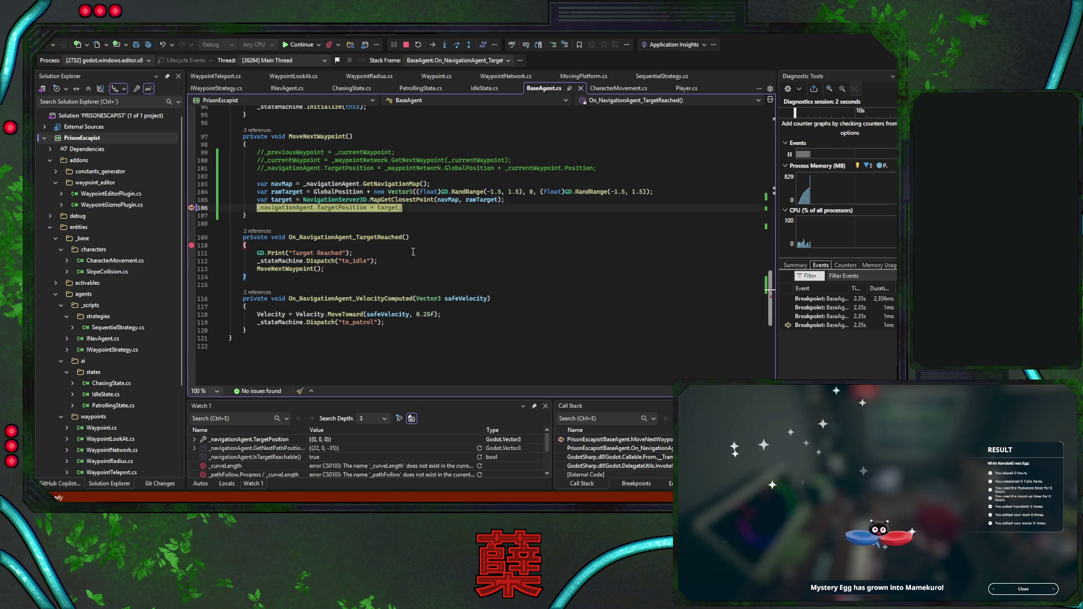
left_click(479, 458)
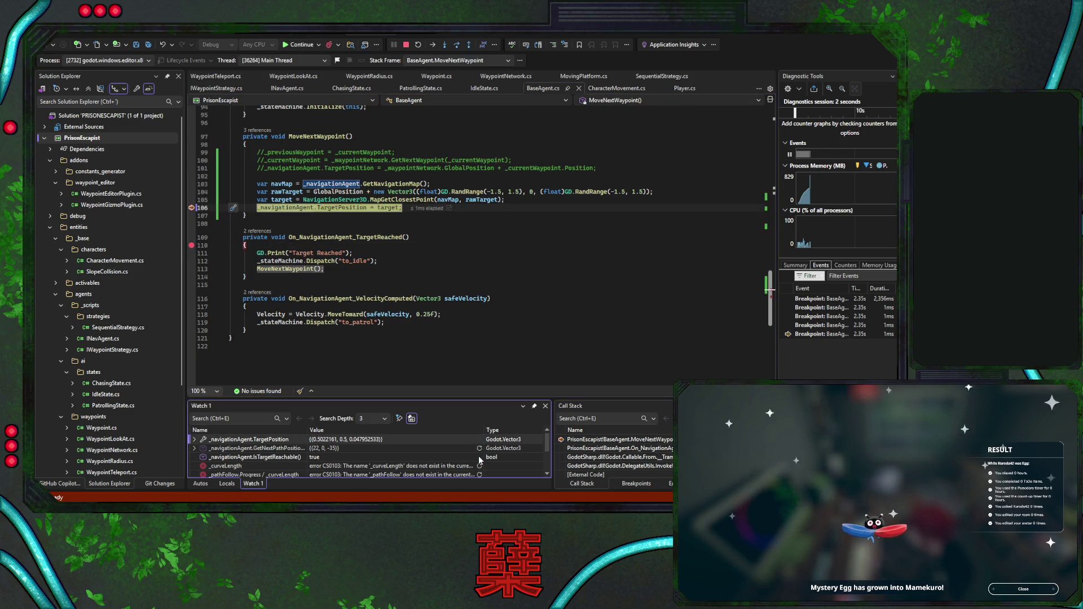
left_click(479, 448)
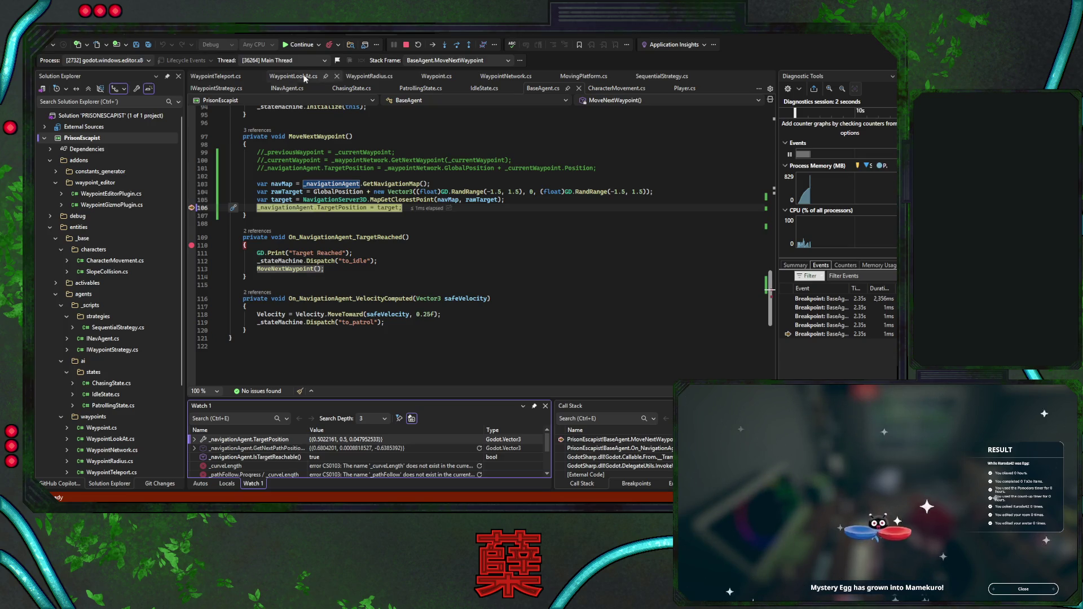
left_click(301, 45)
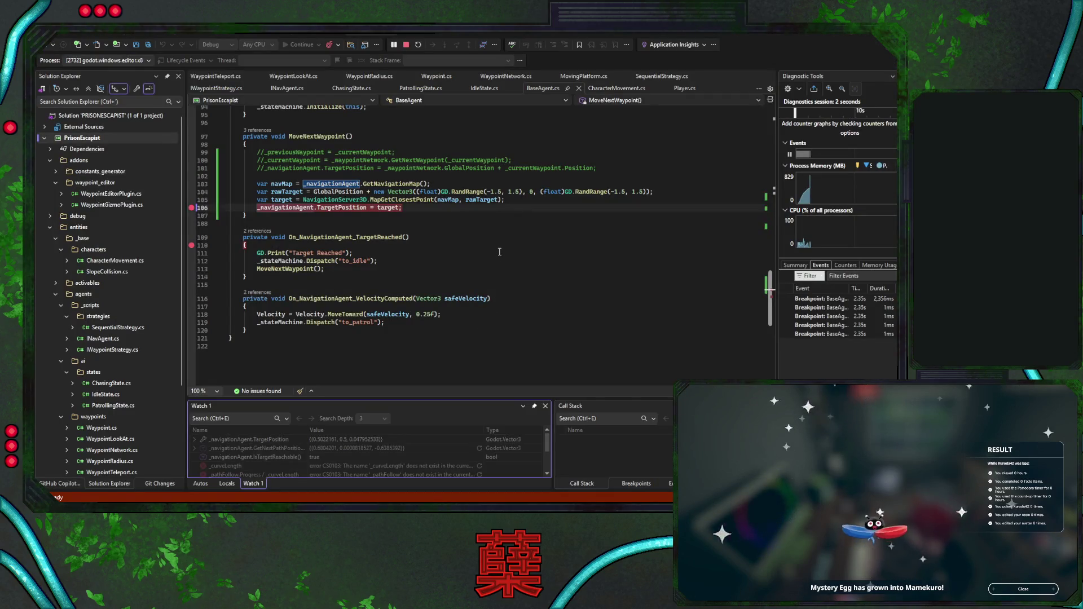
Stop the debug session and select the _stateMachine.Dispatch("to_patrol") line at 119
scroll(515, 258, "up", 3)
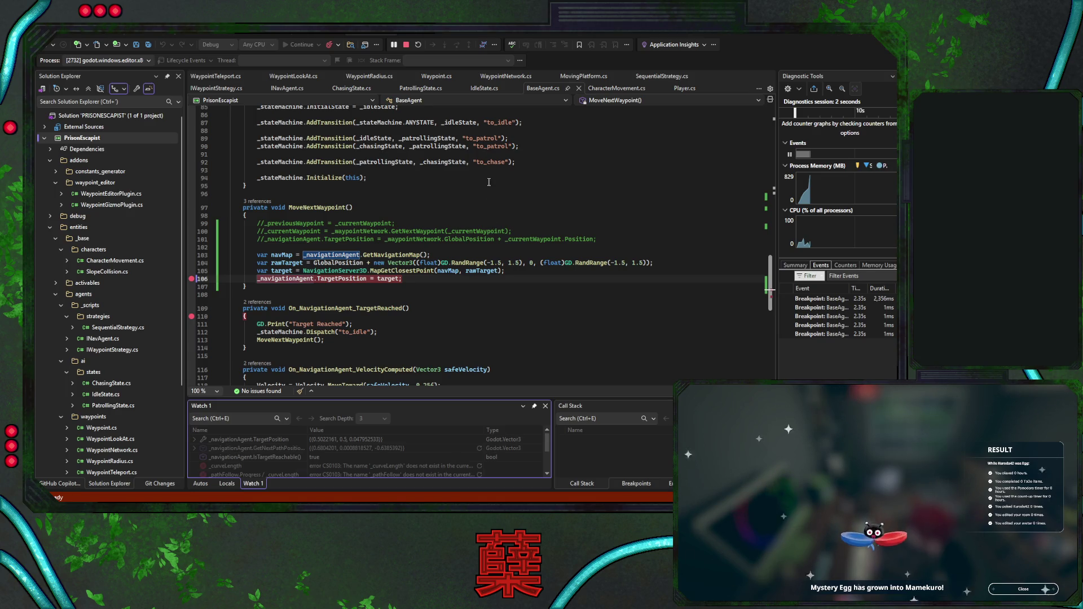
left_click(406, 44)
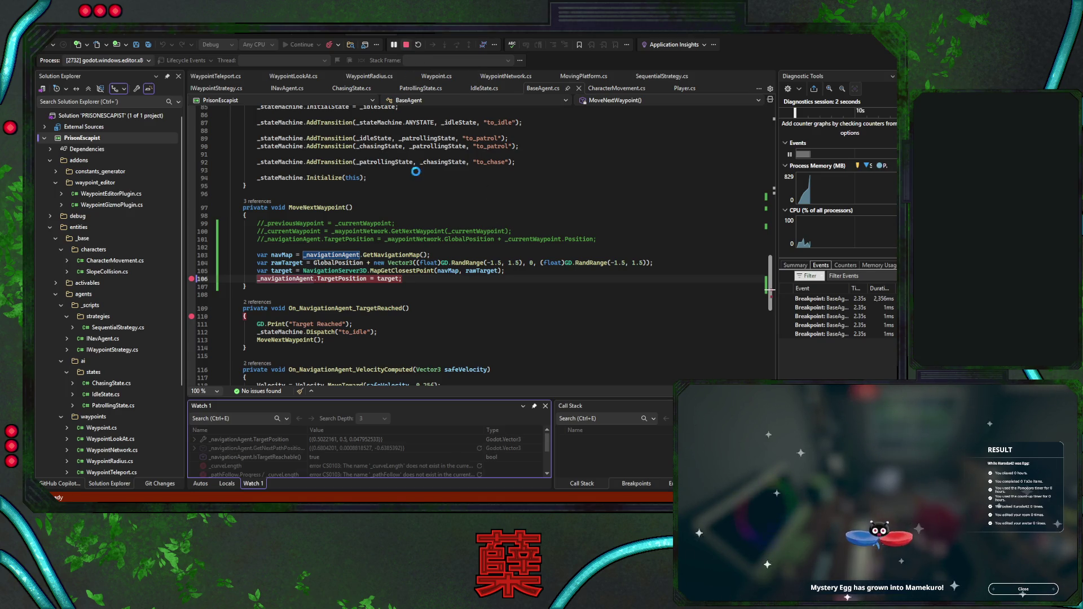
left_click(422, 268)
triple_click(467, 332)
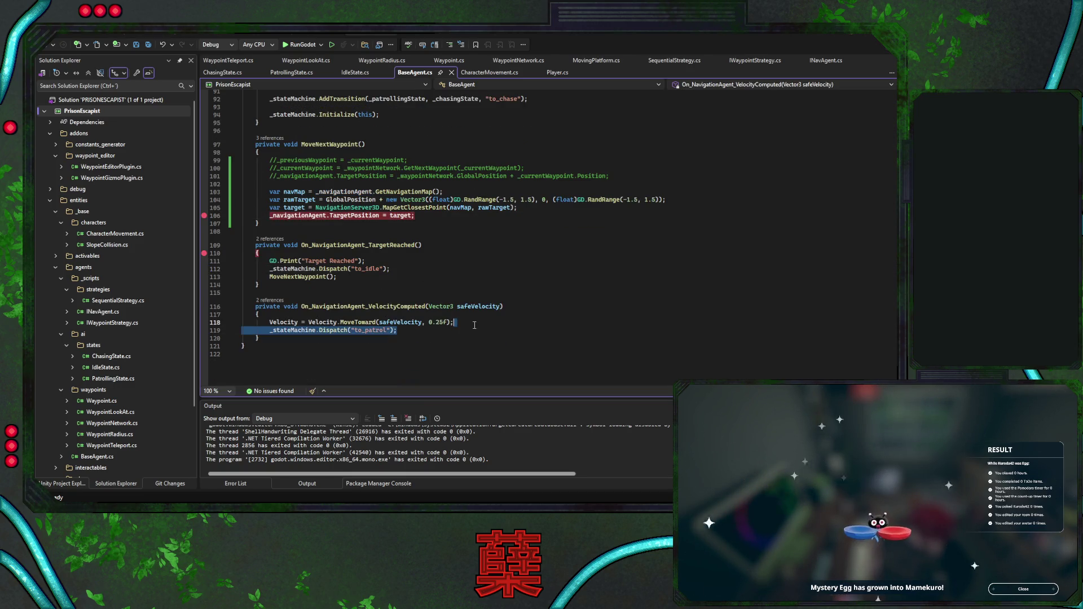
Relocate the Dispatch("to_patrol") line below the line-106 target assignment and save BaseAgent.cs
key("ctrl+x")
left_click(430, 217)
key("Return")
key("ctrl+v")
left_click(455, 230)
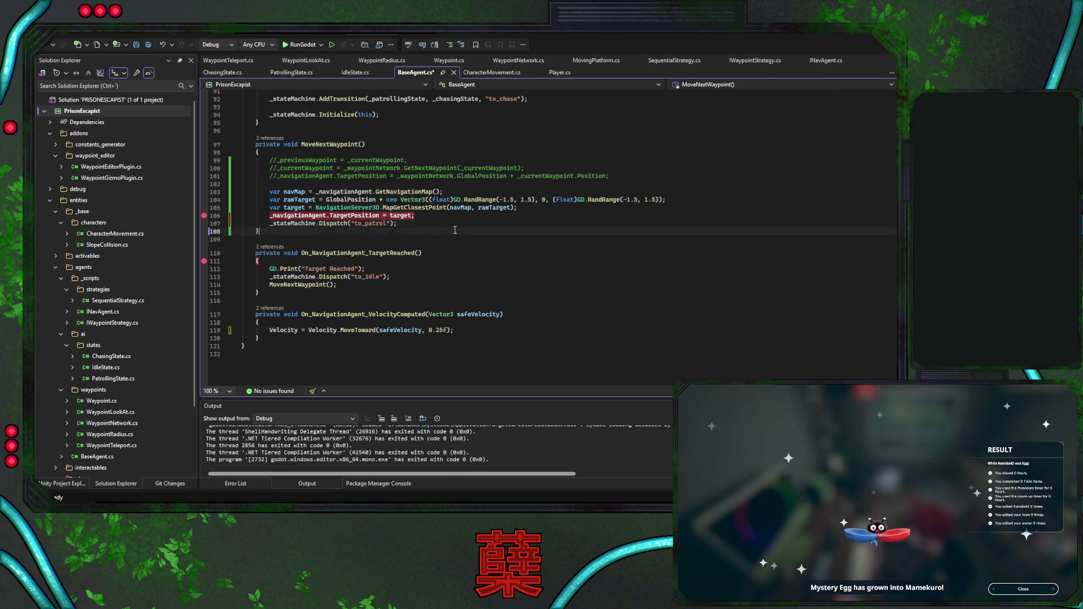
key("ctrl+s")
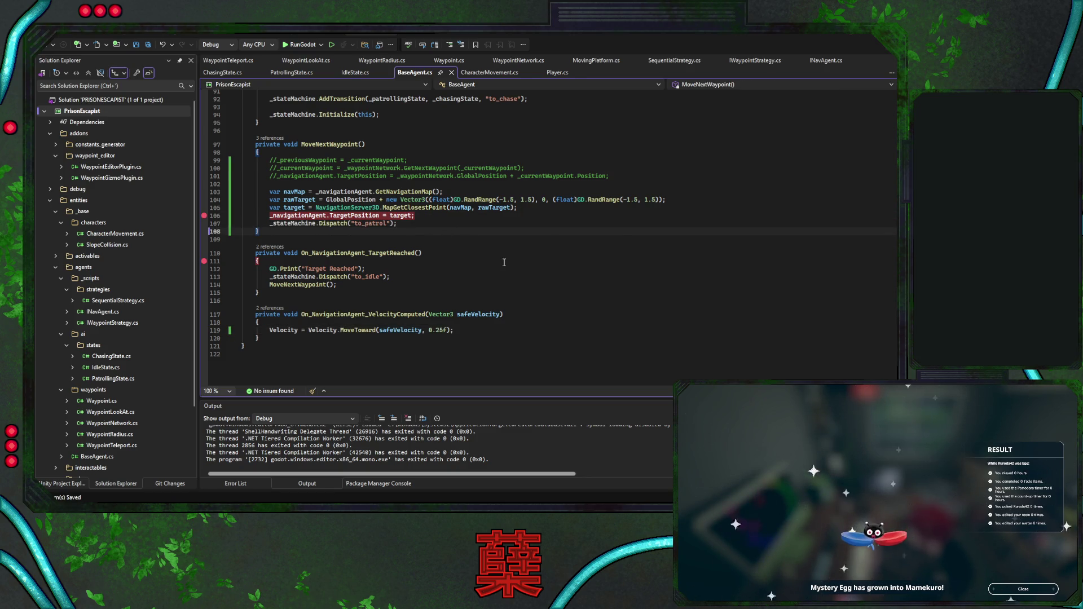
scroll(504, 263, "up", 1)
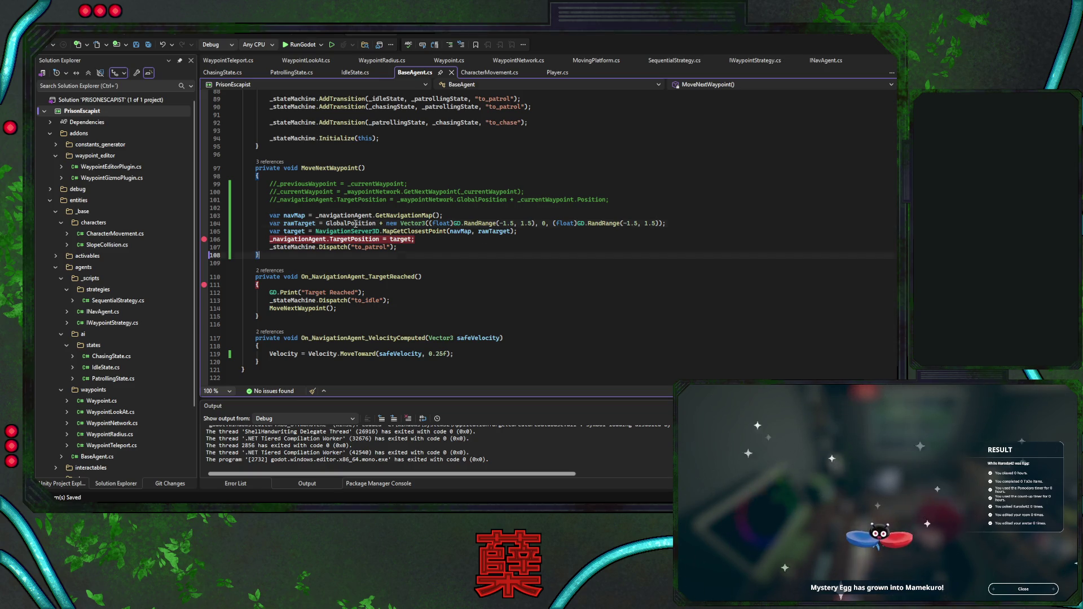
double_click(356, 225)
scroll(356, 225, "up", 4)
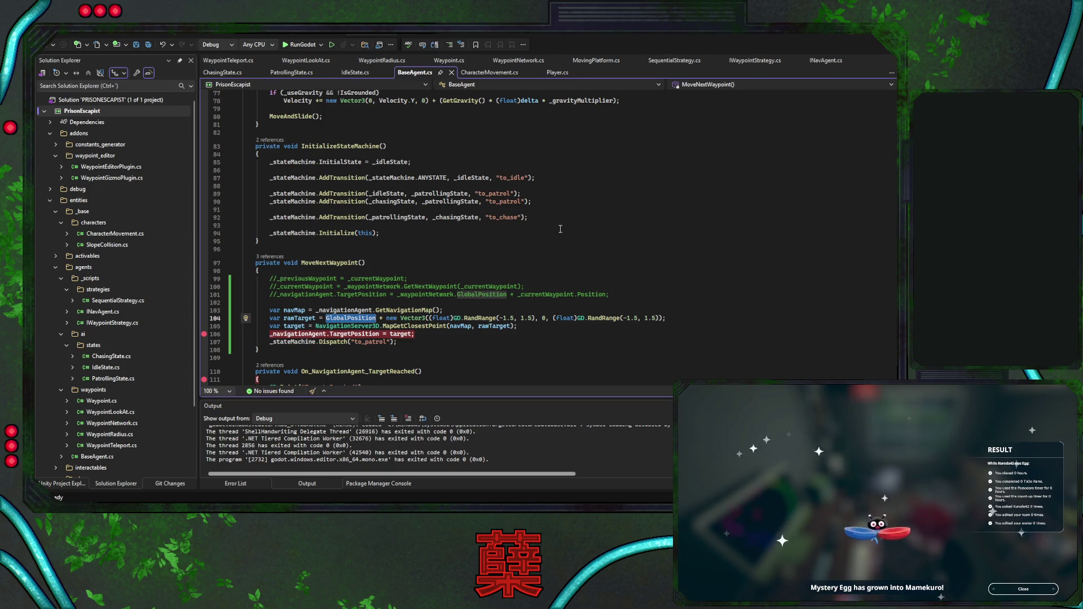
scroll(560, 229, "up", 2)
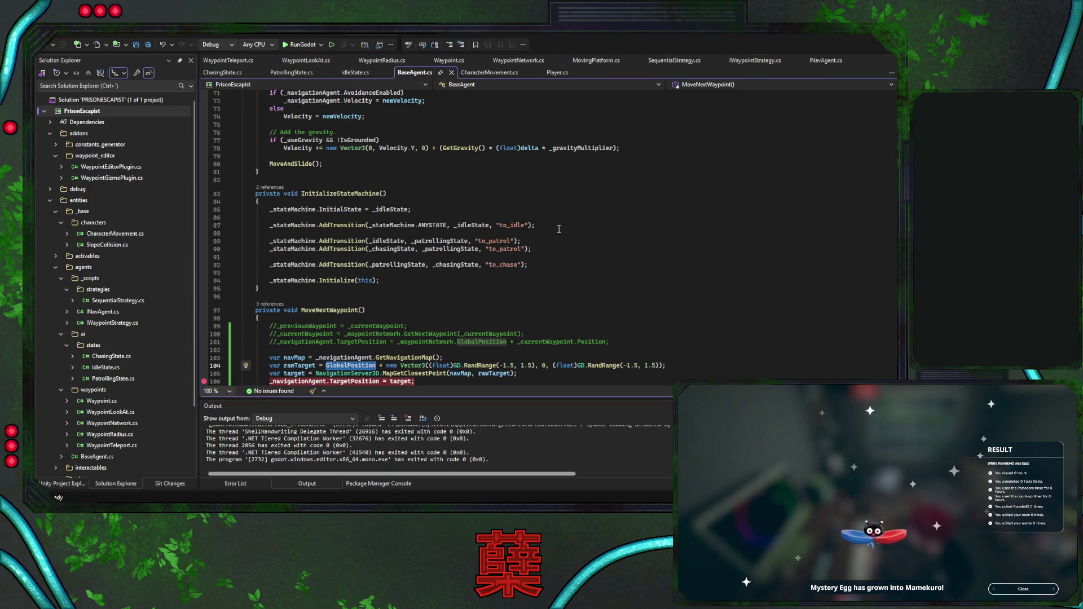
scroll(559, 229, "up", 3)
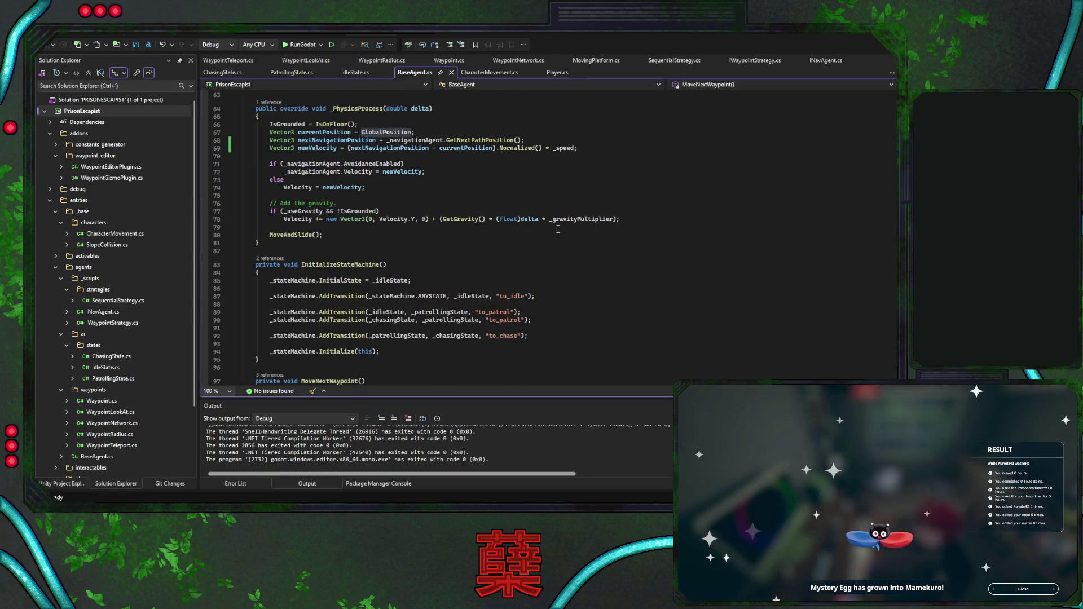
scroll(558, 229, "down", 5)
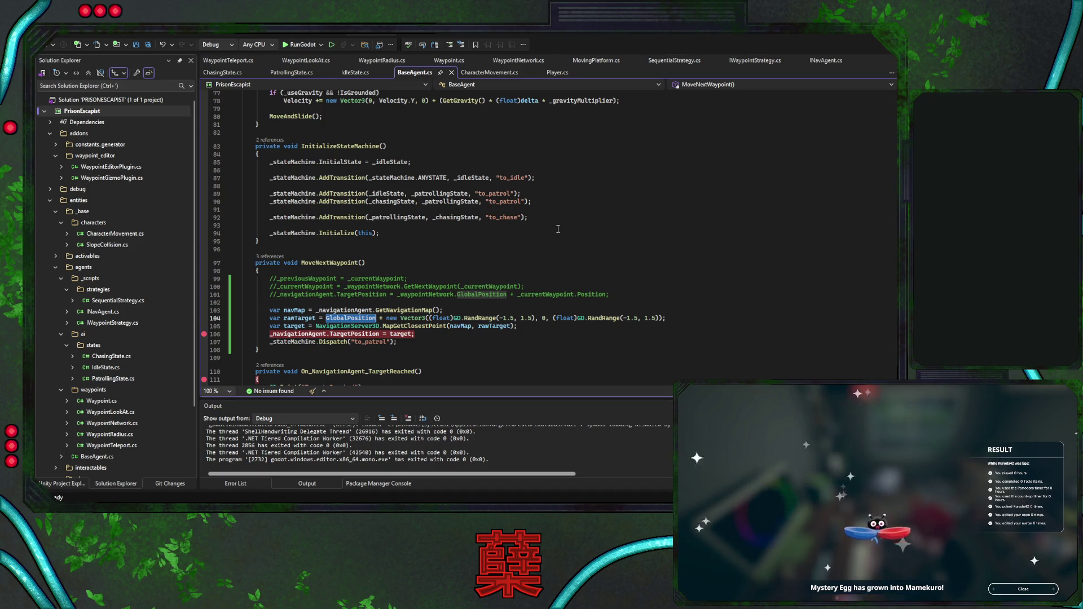
left_click(333, 263)
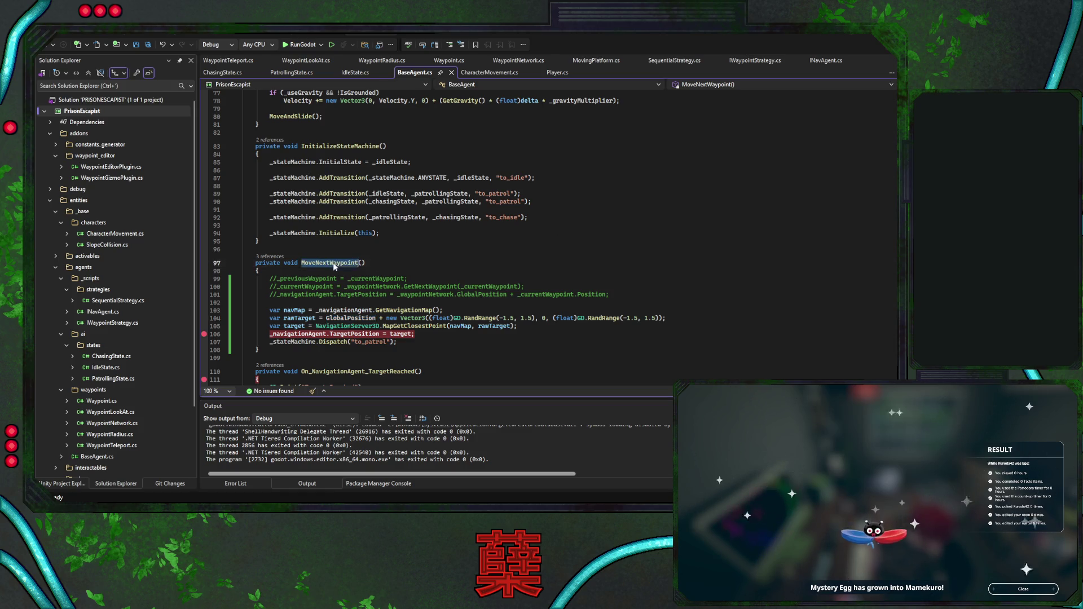
scroll(504, 242, "up", 9)
scroll(504, 242, "down", 10)
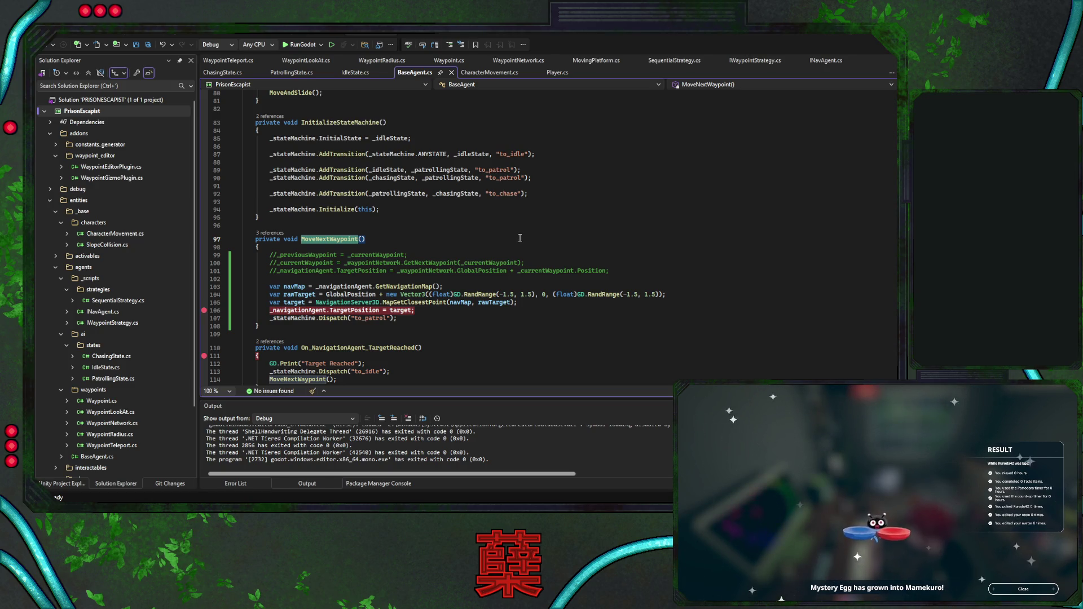
scroll(522, 238, "up", 5)
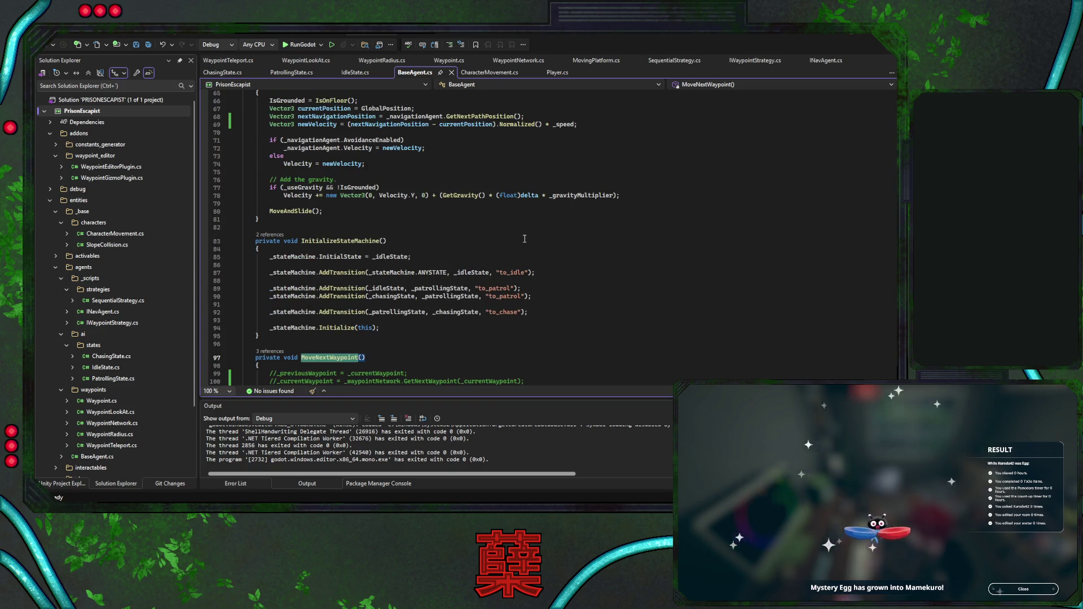
scroll(525, 239, "up", 1)
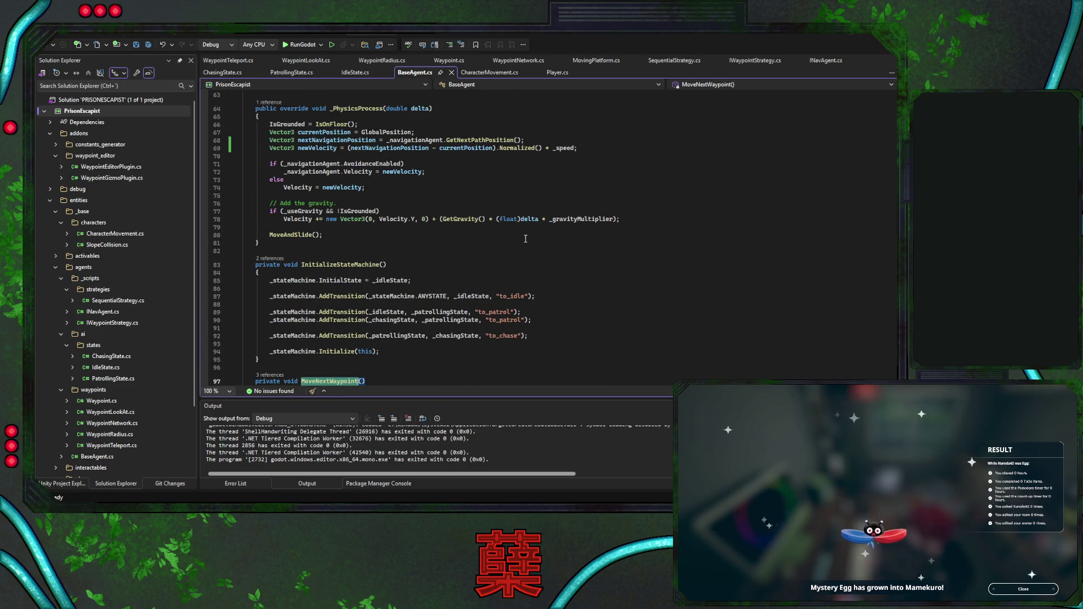
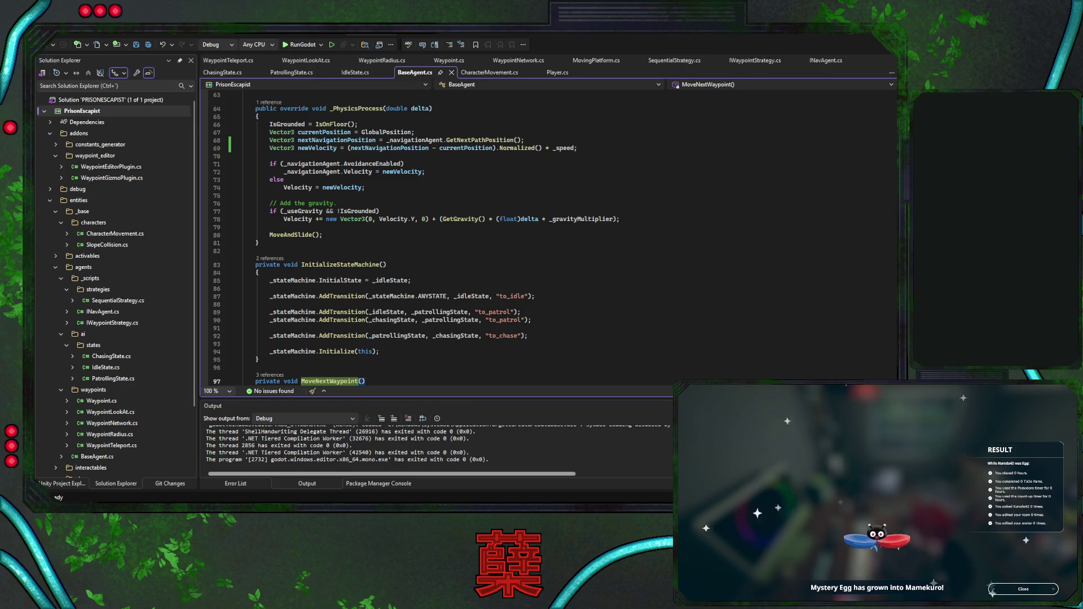
Review BaseAgent.cs: the MoveAndSlide line, MoveNextWaypoint references, and the _Ready method
left_click(373, 234)
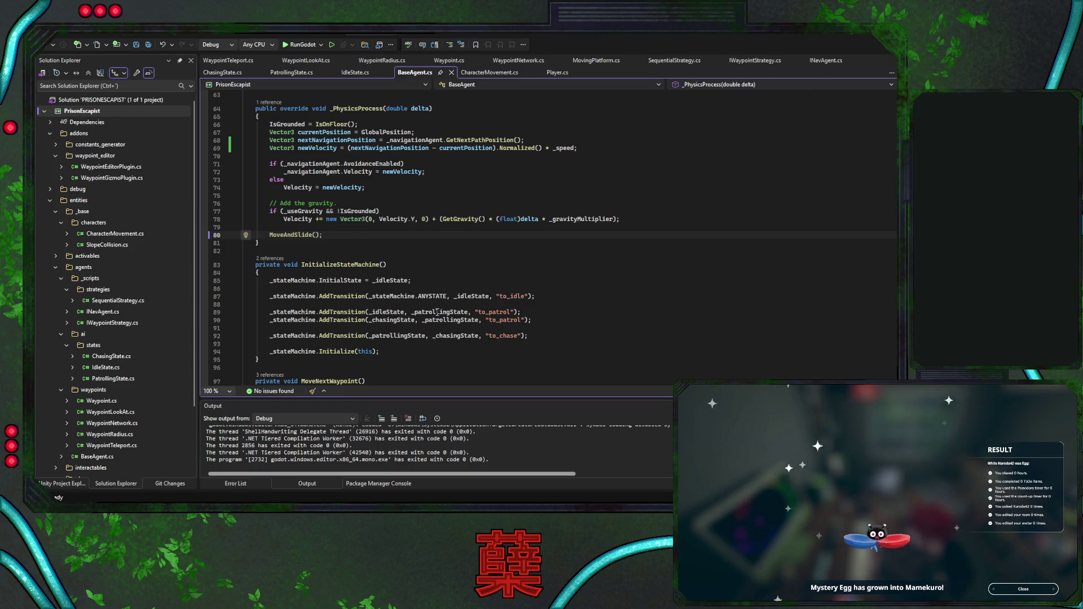
scroll(540, 251, "down", 5)
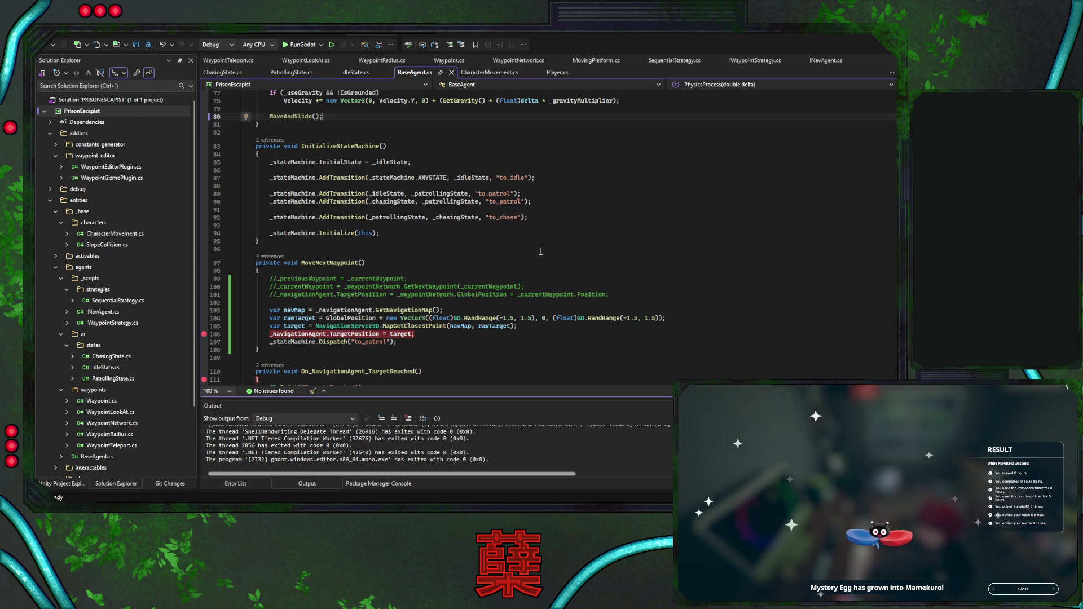
scroll(544, 253, "up", 4)
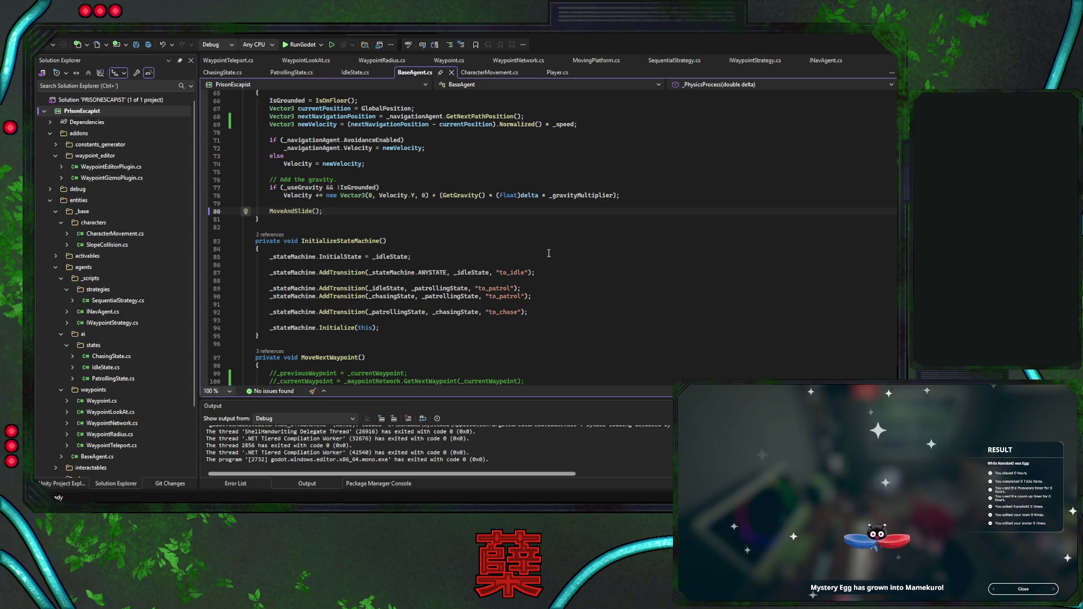
left_click(306, 359)
scroll(508, 310, "up", 7)
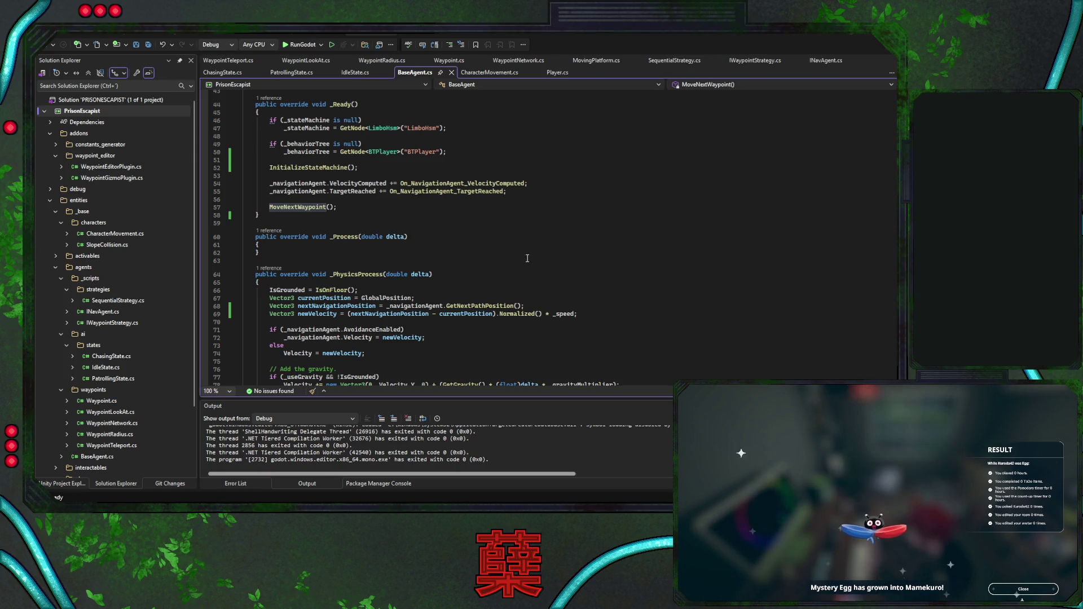
scroll(528, 259, "down", 4)
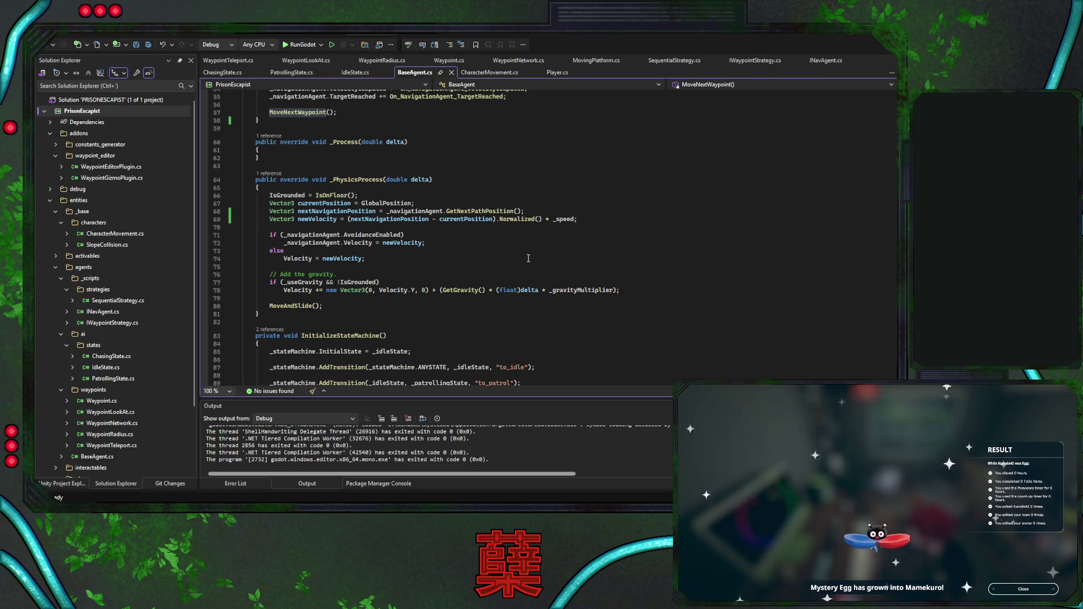
scroll(528, 259, "down", 8)
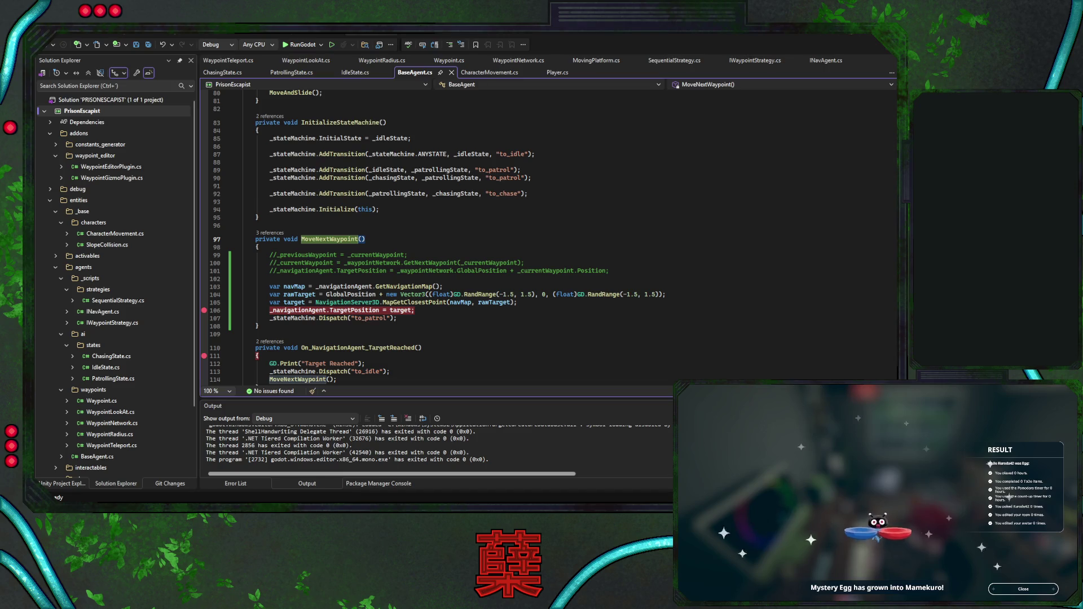
scroll(445, 236, "up", 7)
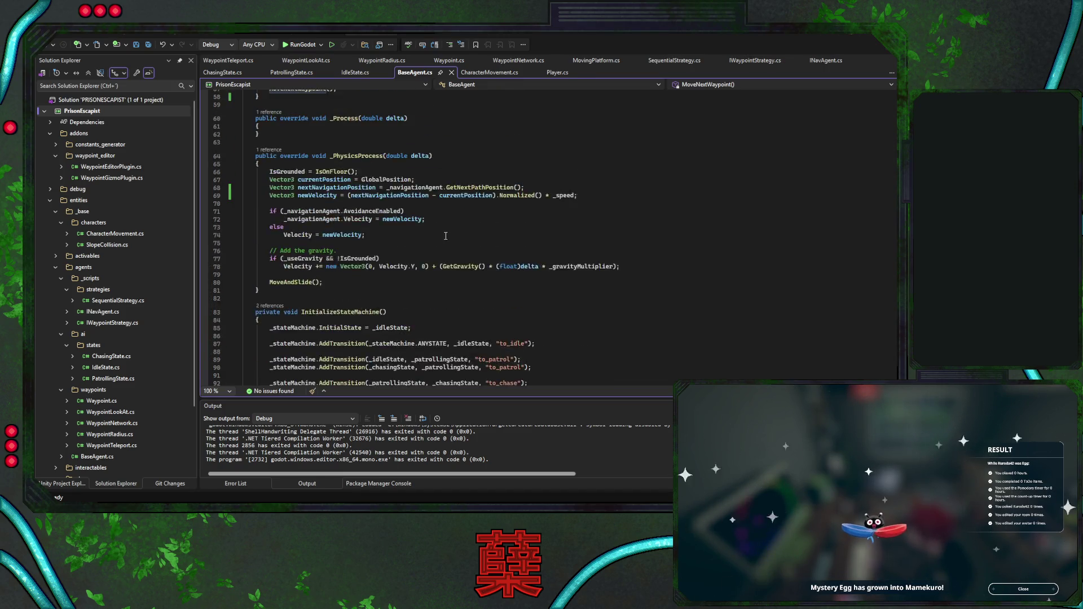
scroll(445, 236, "up", 9)
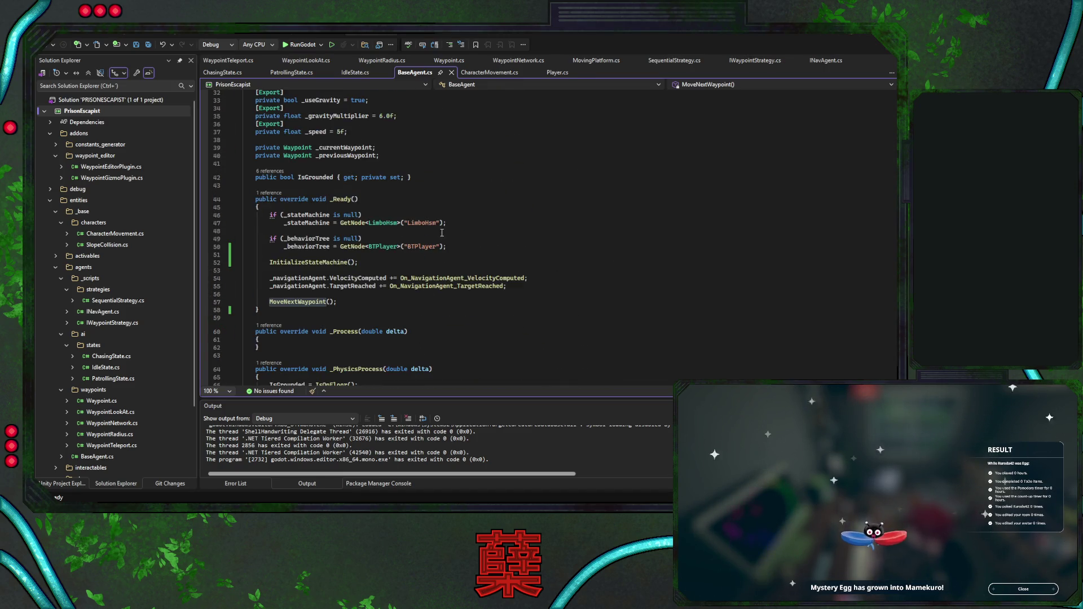
left_click(339, 201)
scroll(440, 184, "up", 7)
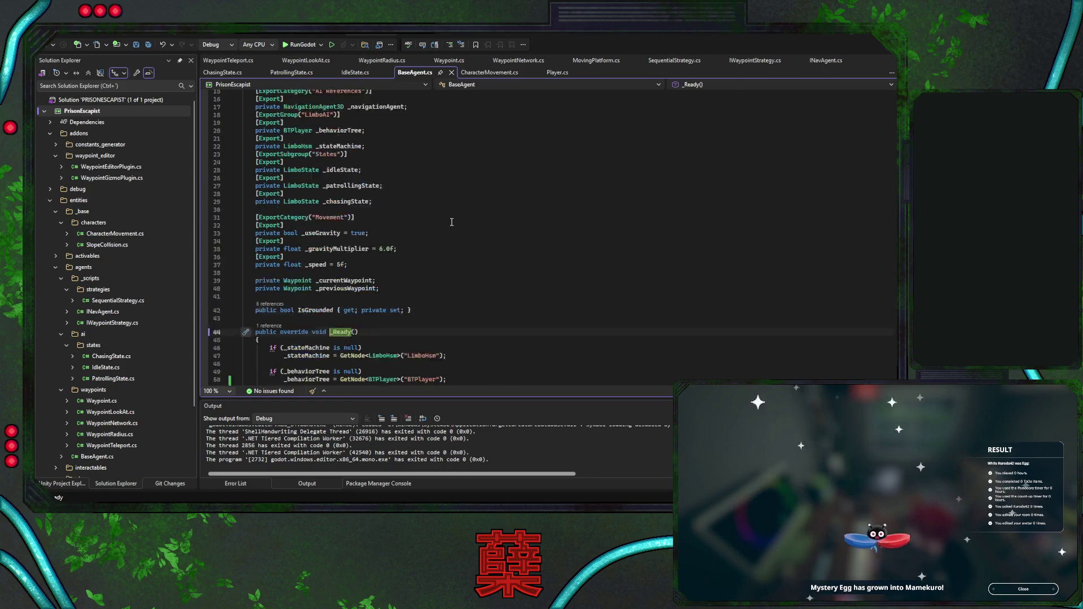
scroll(440, 184, "down", 10)
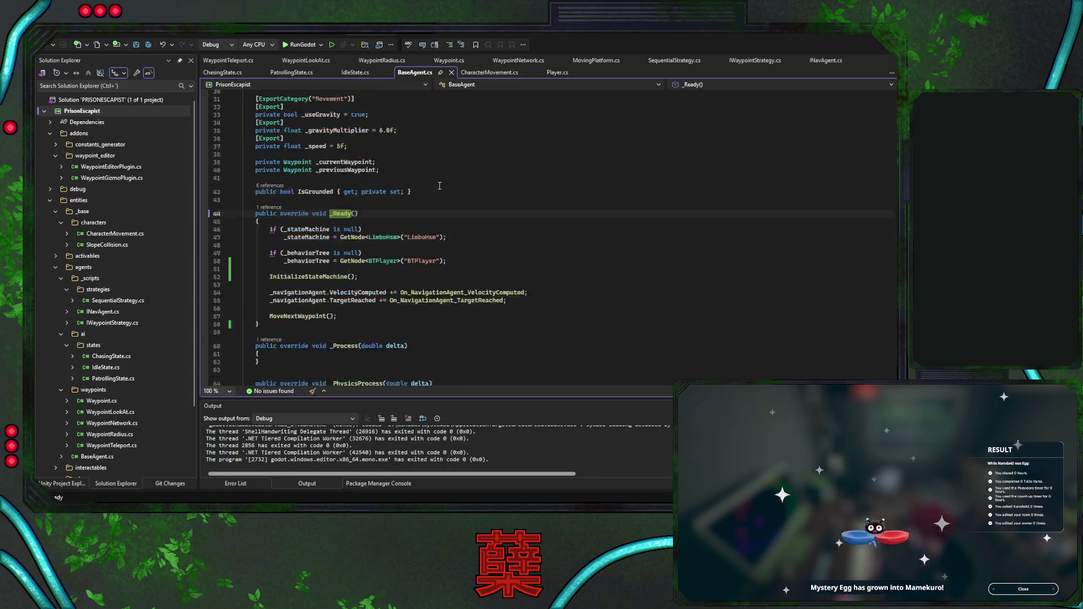
left_click(446, 222)
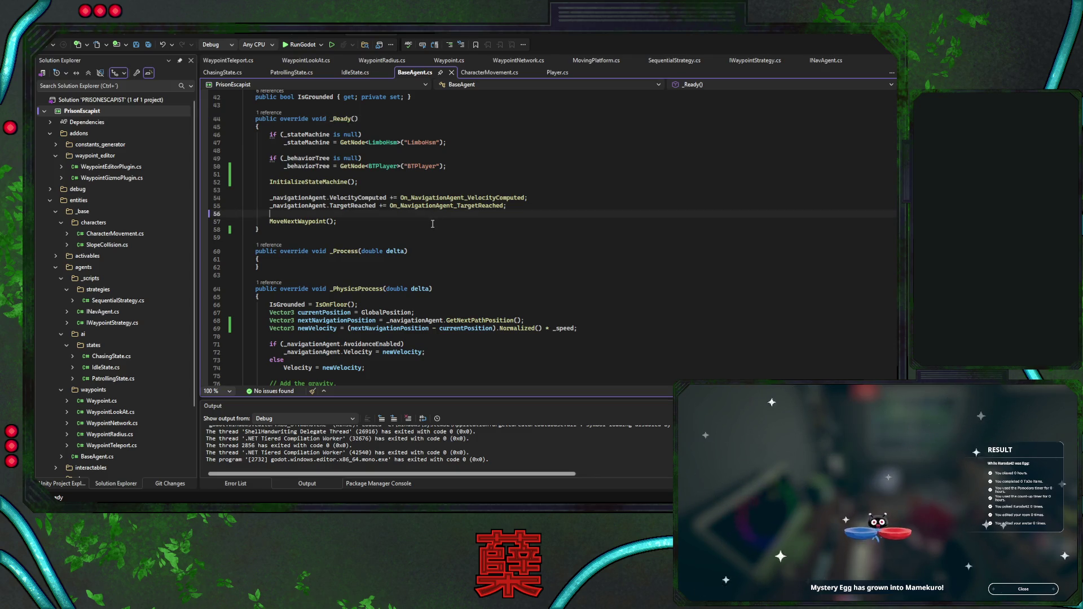
Compare CharacterMovement.cs against BaseAgent.cs, then return to the BaseAgent code
left_click(488, 72)
scroll(504, 191, "down", 11)
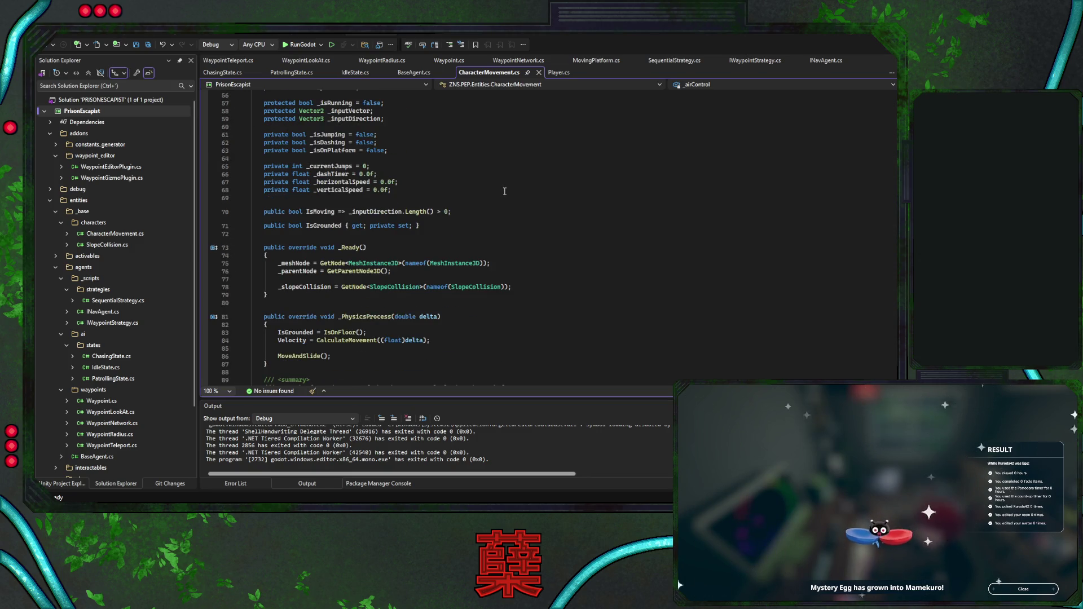
scroll(504, 192, "down", 10)
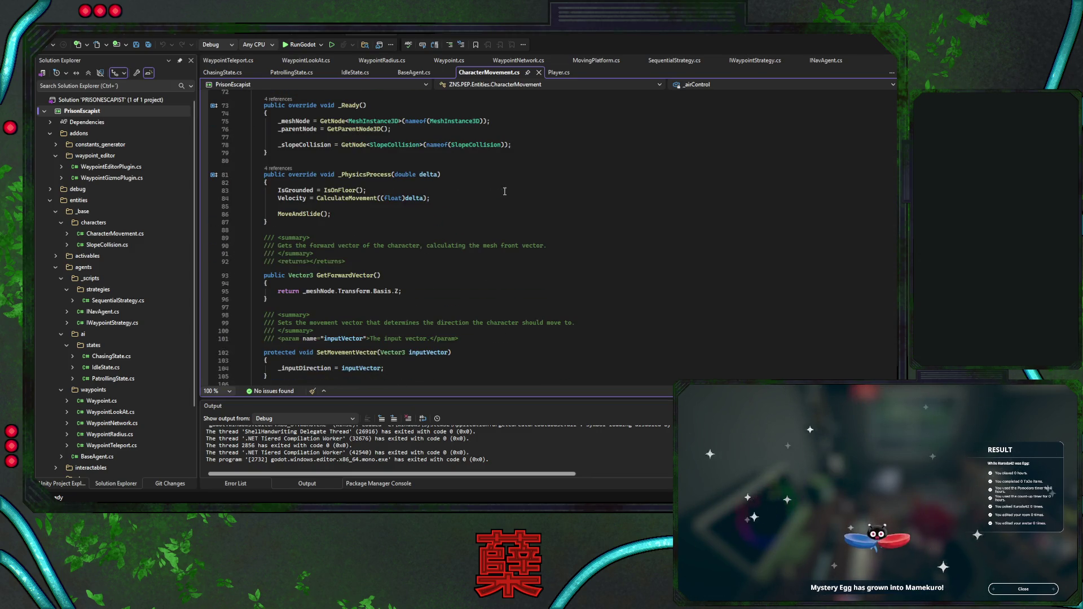
scroll(505, 191, "down", 6)
scroll(504, 191, "up", 9)
scroll(505, 192, "up", 6)
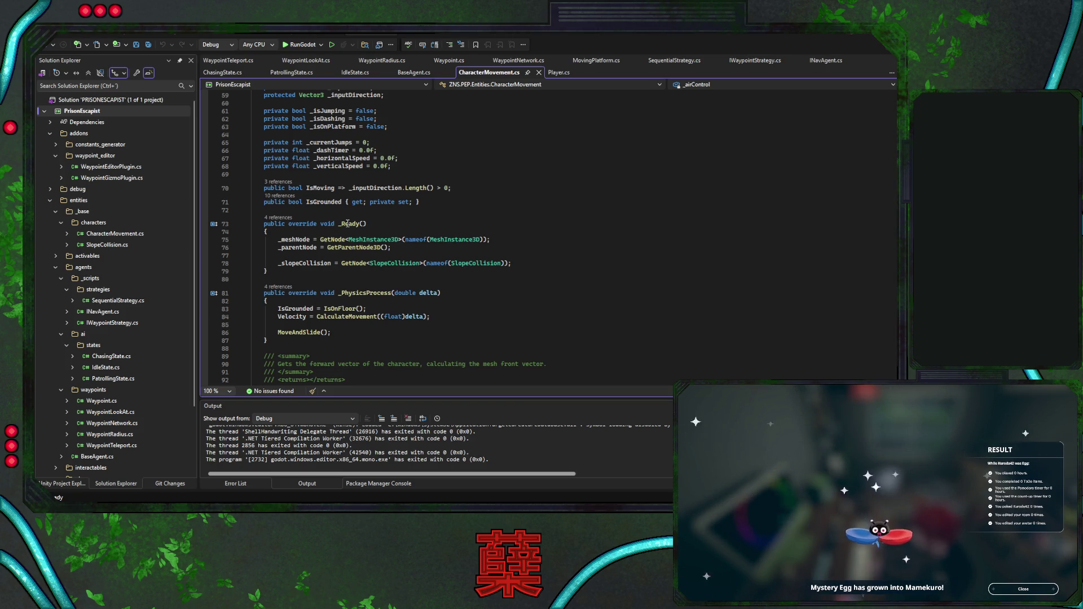
left_click(411, 73)
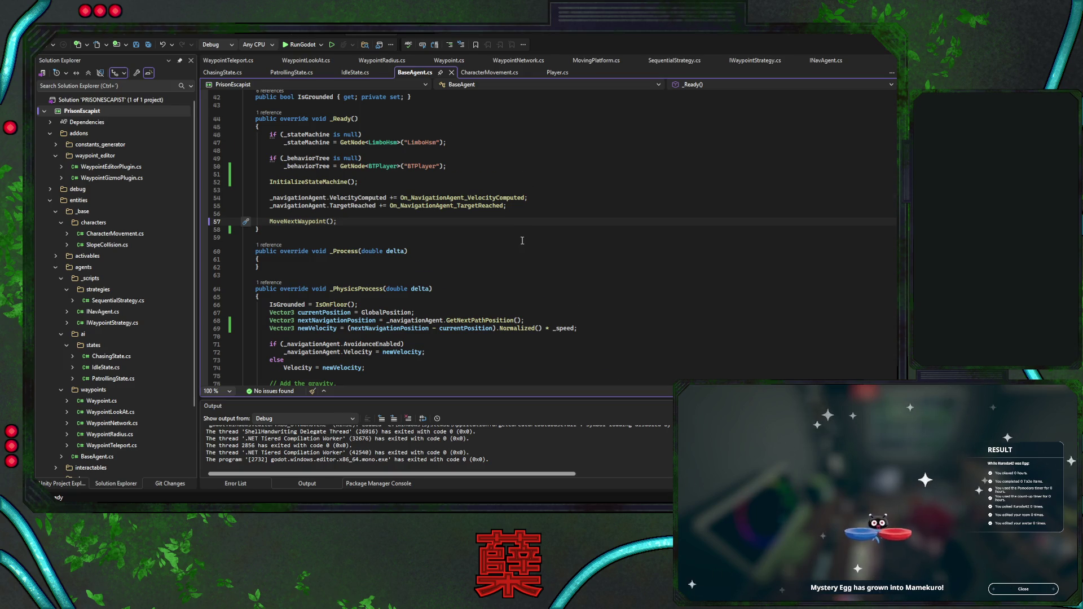
scroll(522, 241, "down", 10)
scroll(523, 241, "up", 4)
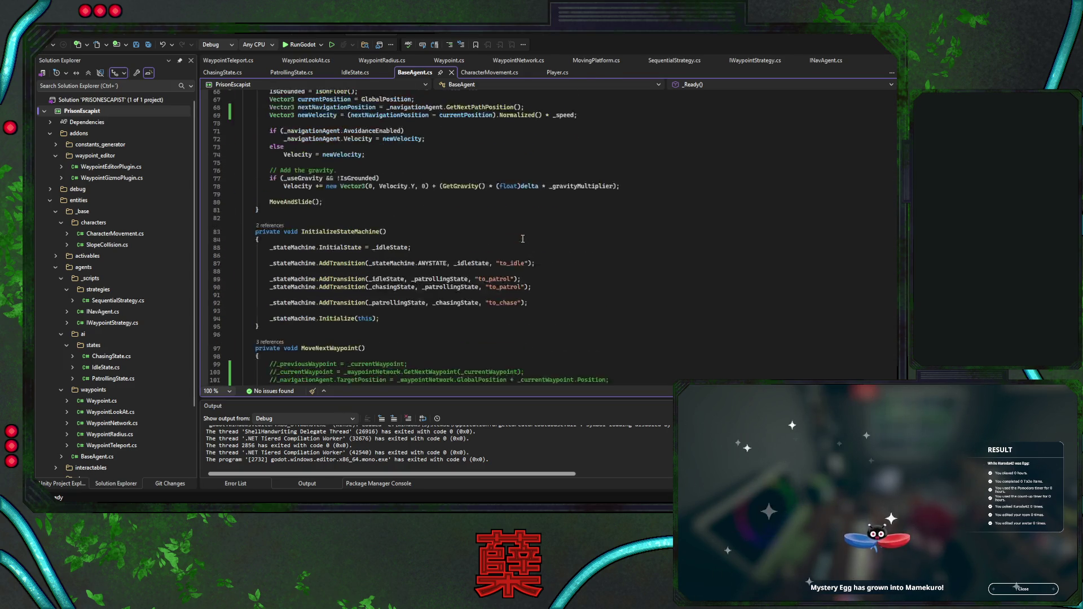
Debug RunGodot, rewinding to line 103 and stepping through MoveNextWaypoint's target calculation, then stop
left_click(296, 45)
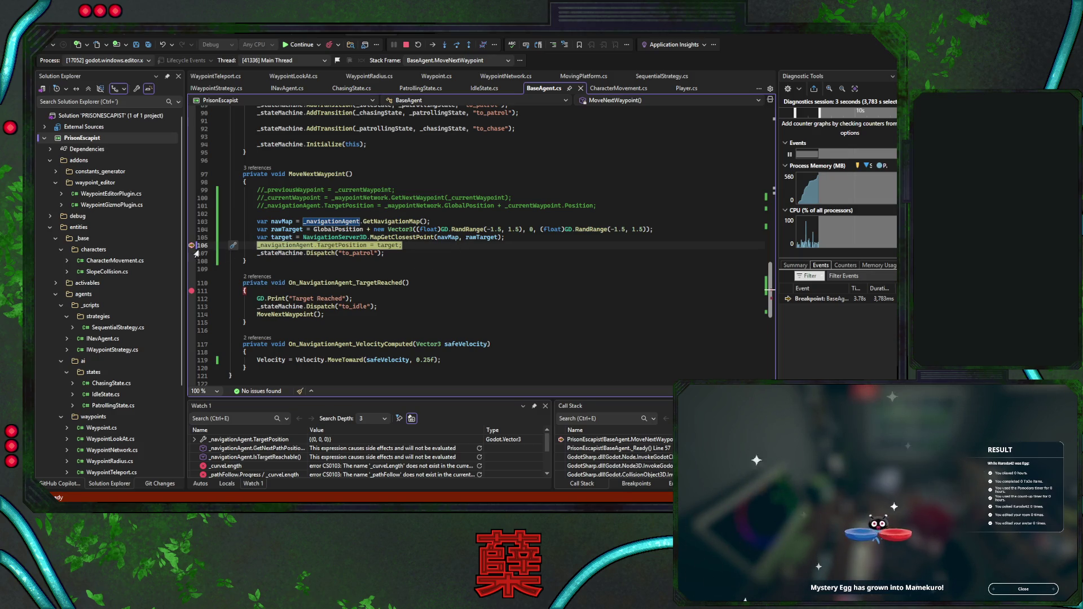
left_click_drag(191, 245, 194, 238)
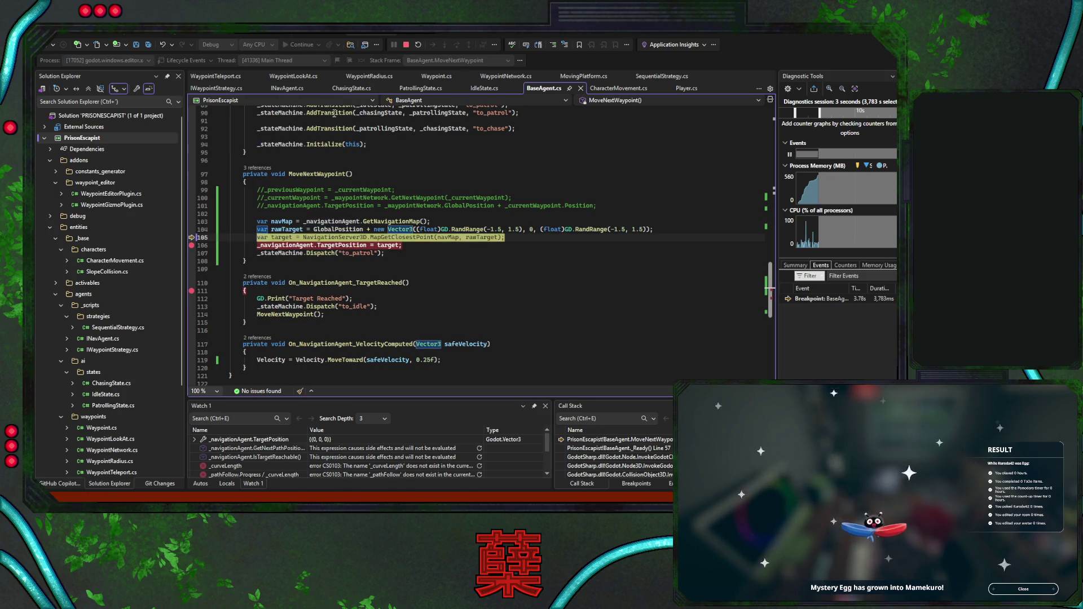
left_click(458, 48)
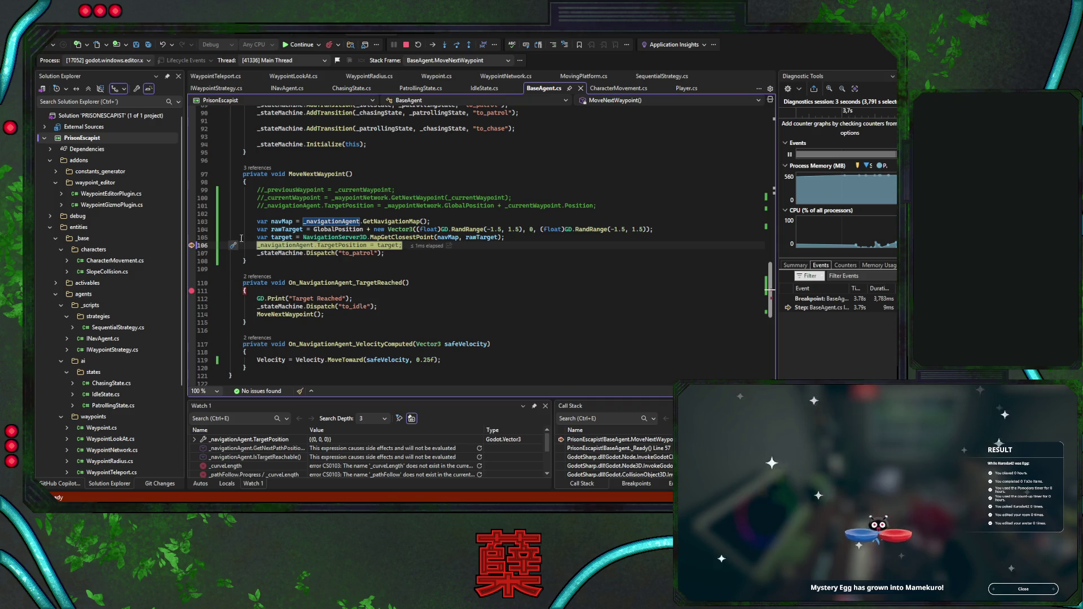
left_click_drag(192, 245, 192, 221)
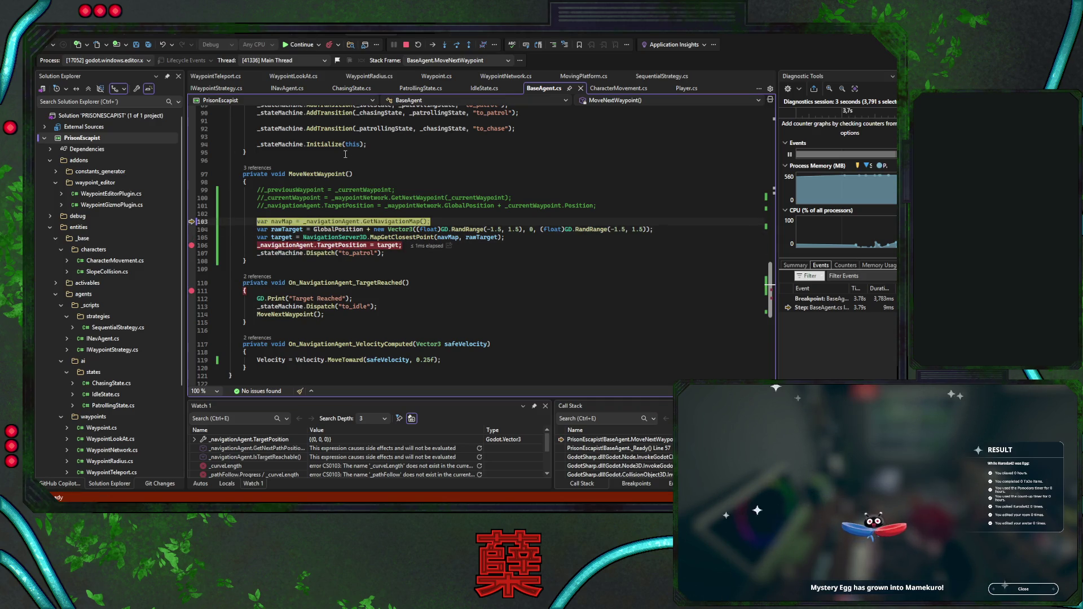
left_click(454, 48)
left_click(455, 49)
left_click(455, 49)
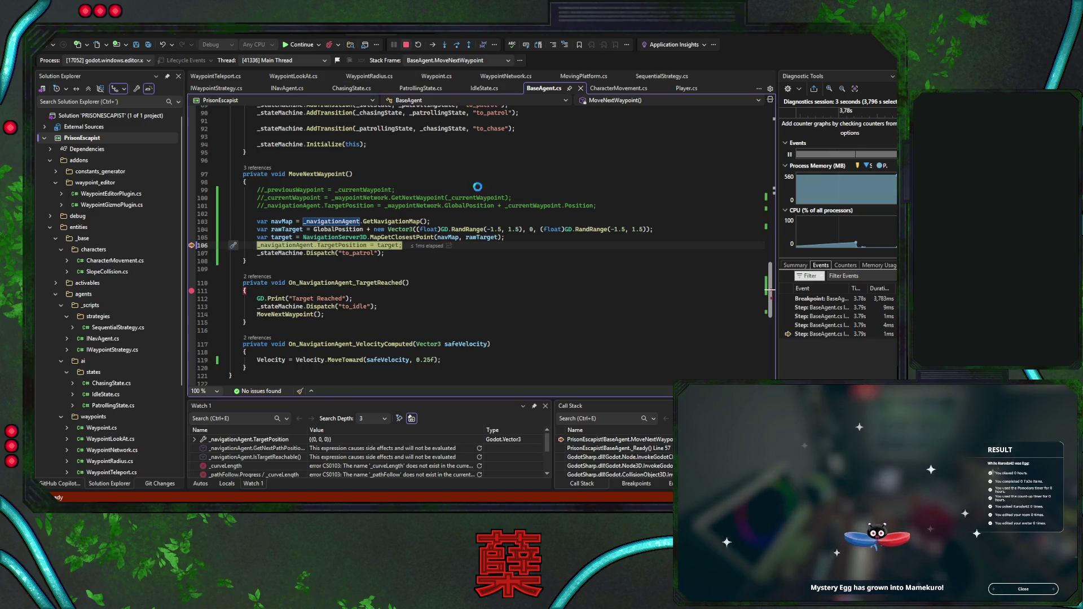
key("shift+F5")
Start rewriting line 104's first RandRange offset to (-5, 5)
key("Delete")
key("Delete")
key("Right")
key("Right")
key("Right")
key("Delete")
key("Delete")
Change the second RandRange to (-5, 5), save BaseAgent.cs, and relaunch debugging with F5
key("Right")
key("Right")
key("Right")
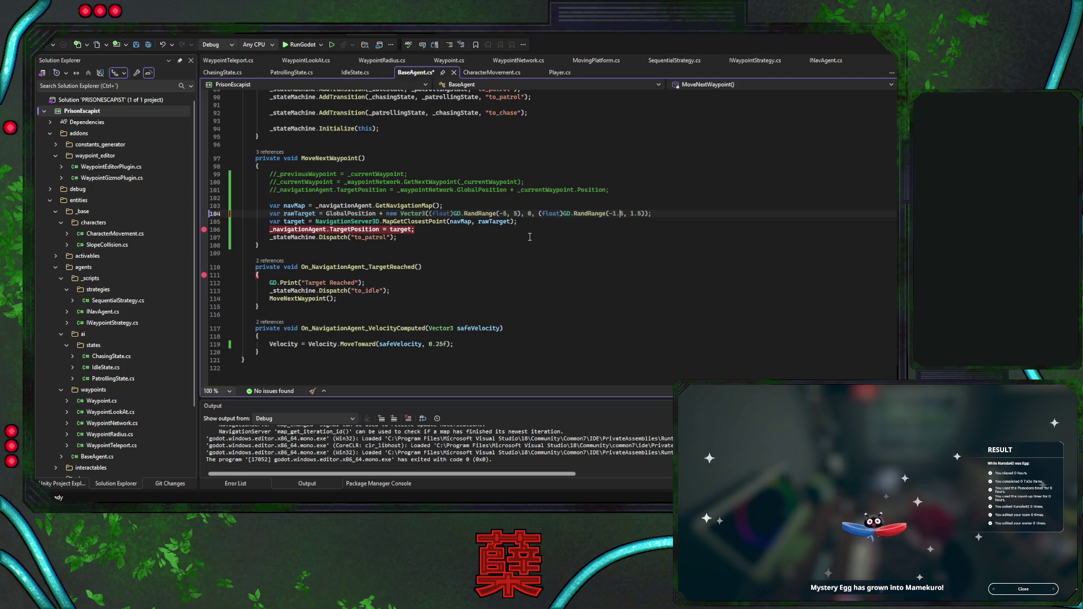
key("Delete")
key("Delete")
key("Delete")
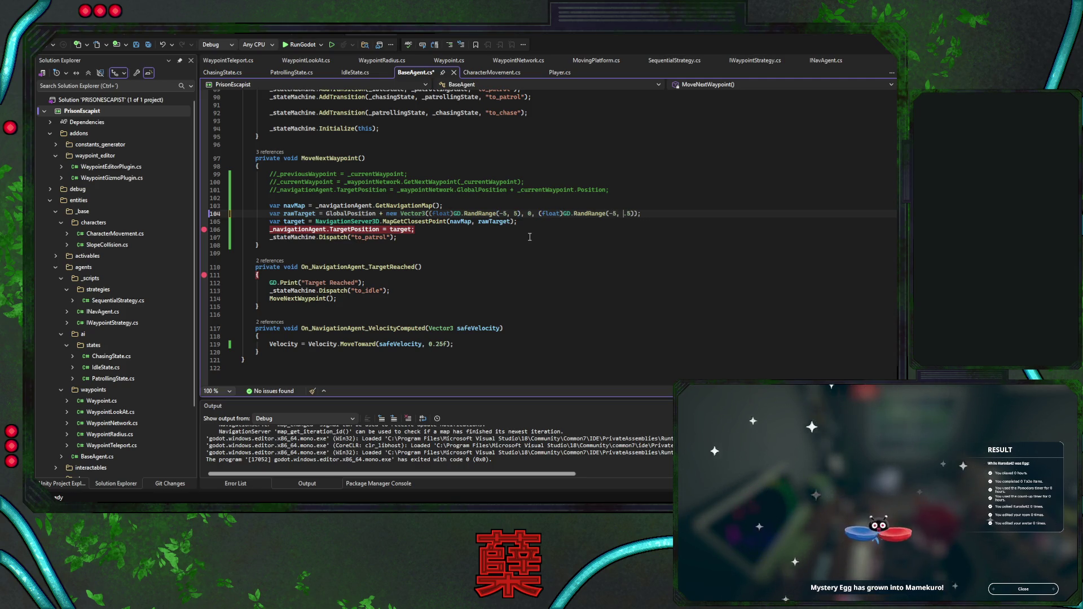
left_click(530, 223)
key("ctrl+s")
key("F5")
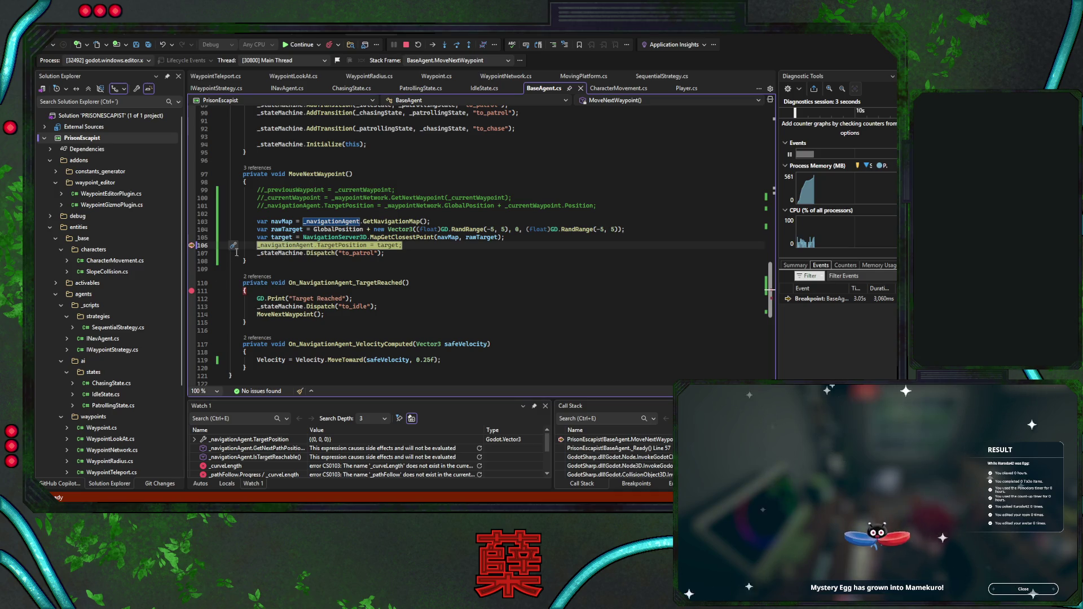
Continue past the line 106 and line 111 breakpoints and bring up the running game
left_click(288, 45)
left_click(282, 45)
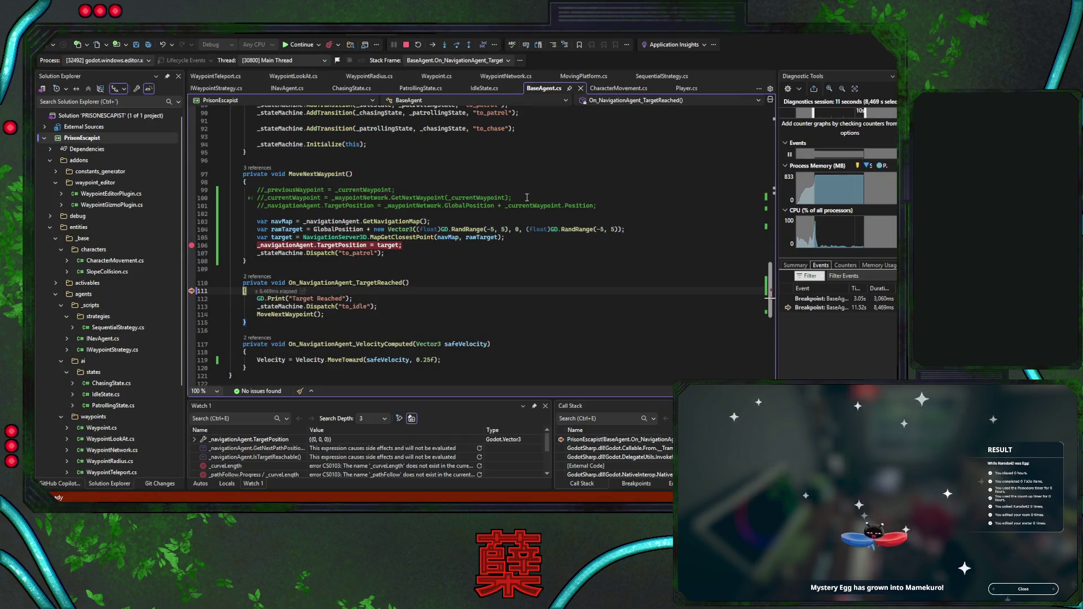
left_click(299, 44)
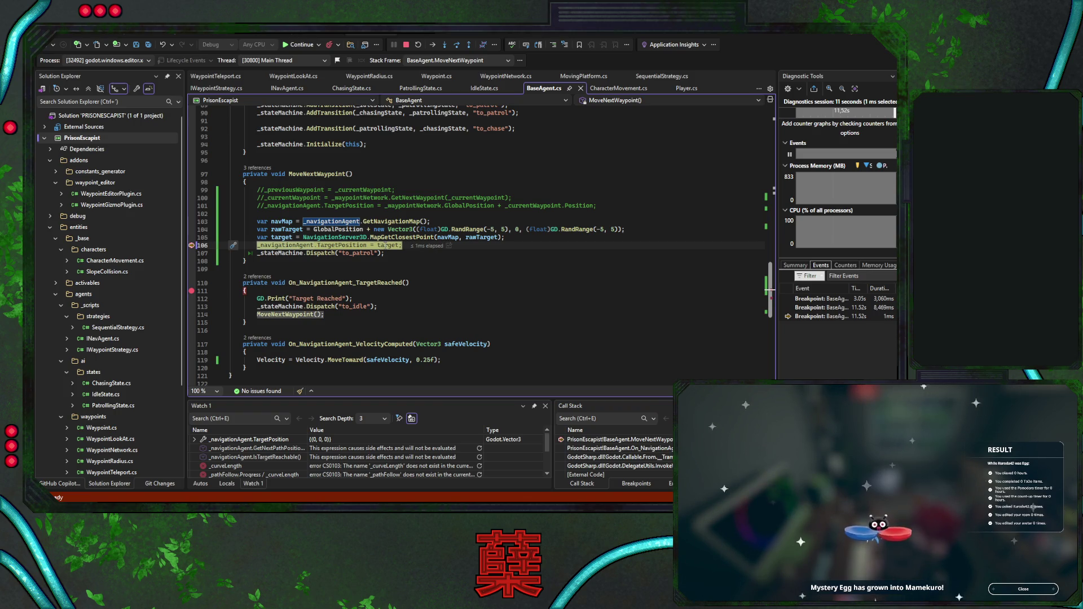
left_click(302, 45)
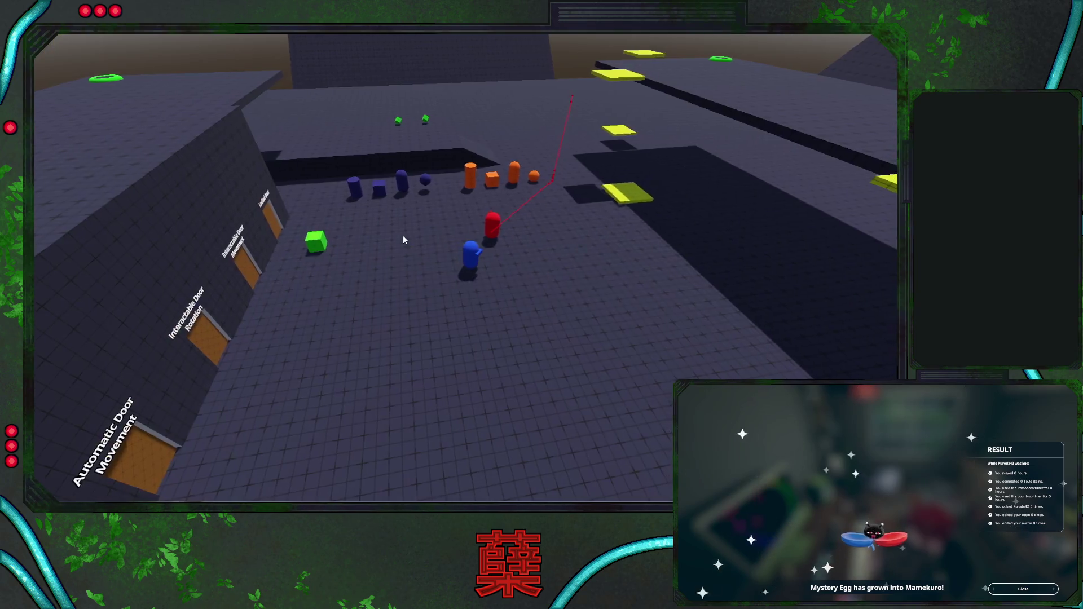
Walk the blue player forward, sideways past the red enemy, and back toward the camera
key("w")
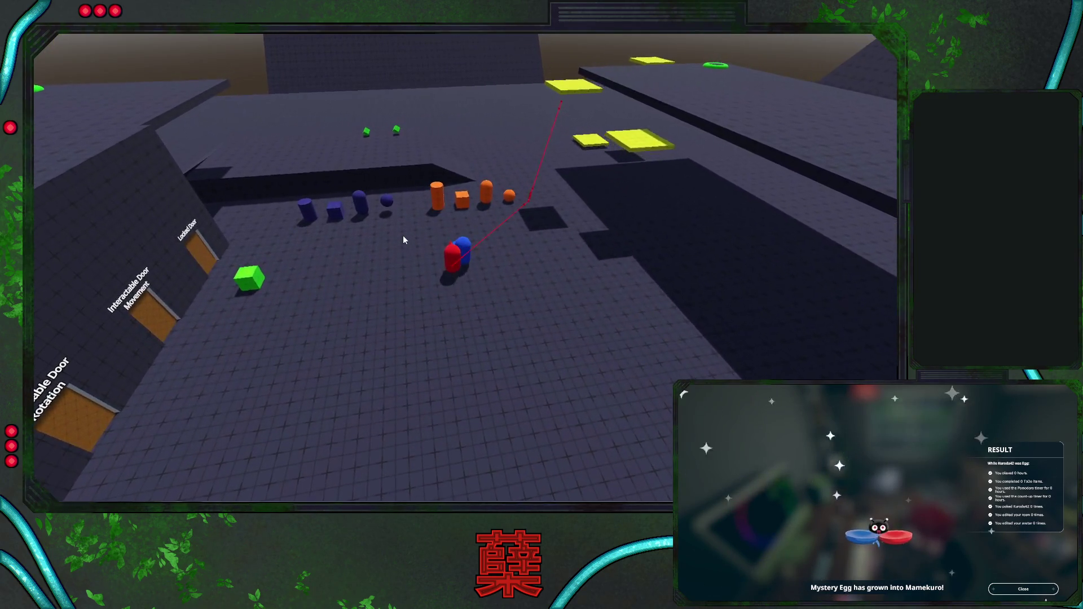
key("a")
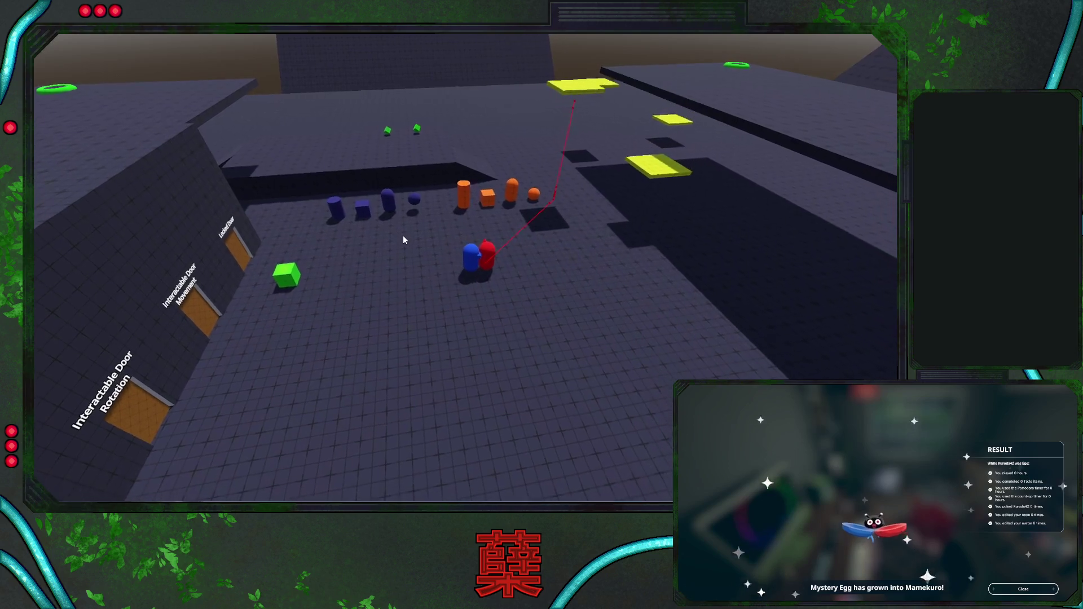
key("s")
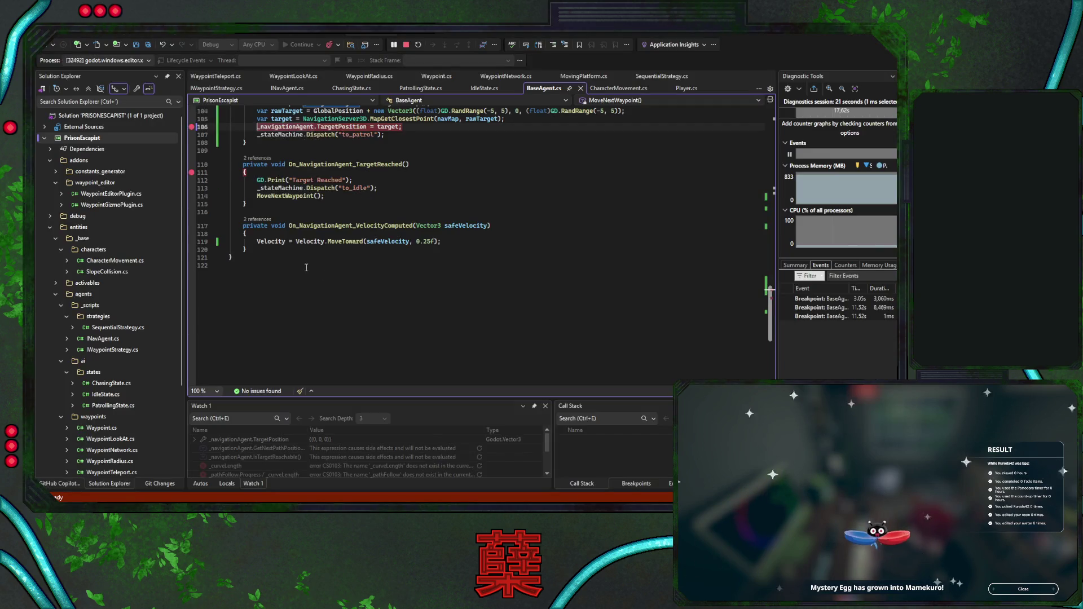
Set breakpoints at line 118 in the velocity handler and line 71 on the avoidance check
left_click(192, 233)
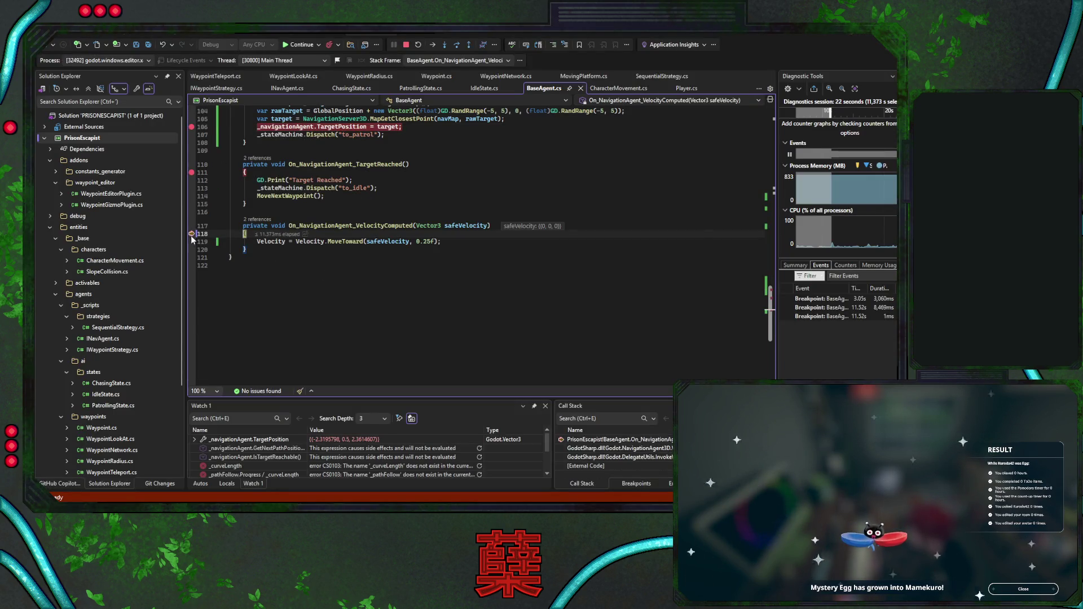
scroll(379, 298, "up", 15)
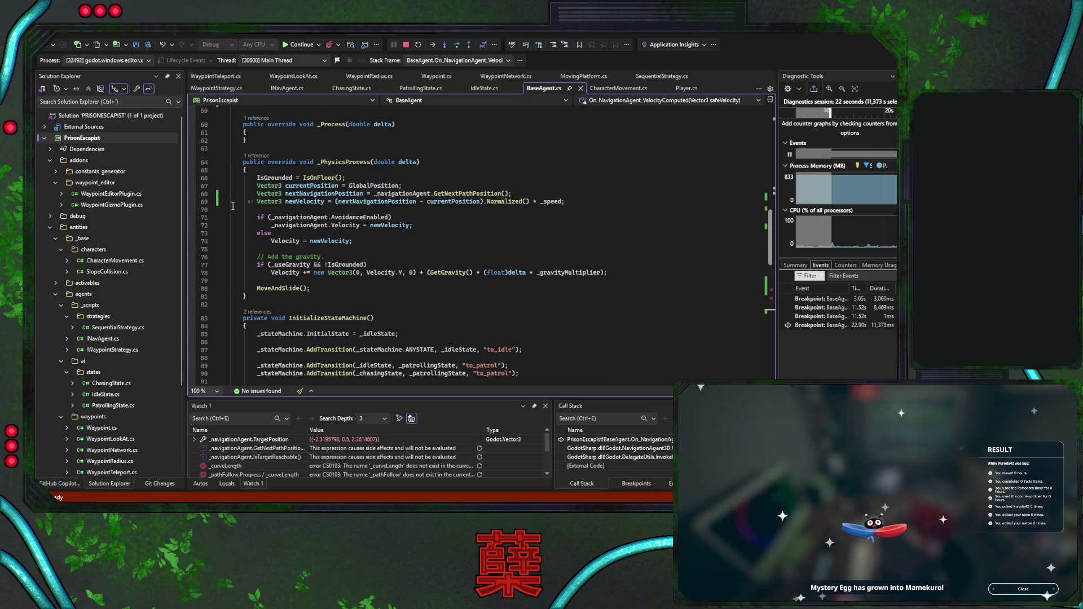
left_click(192, 218)
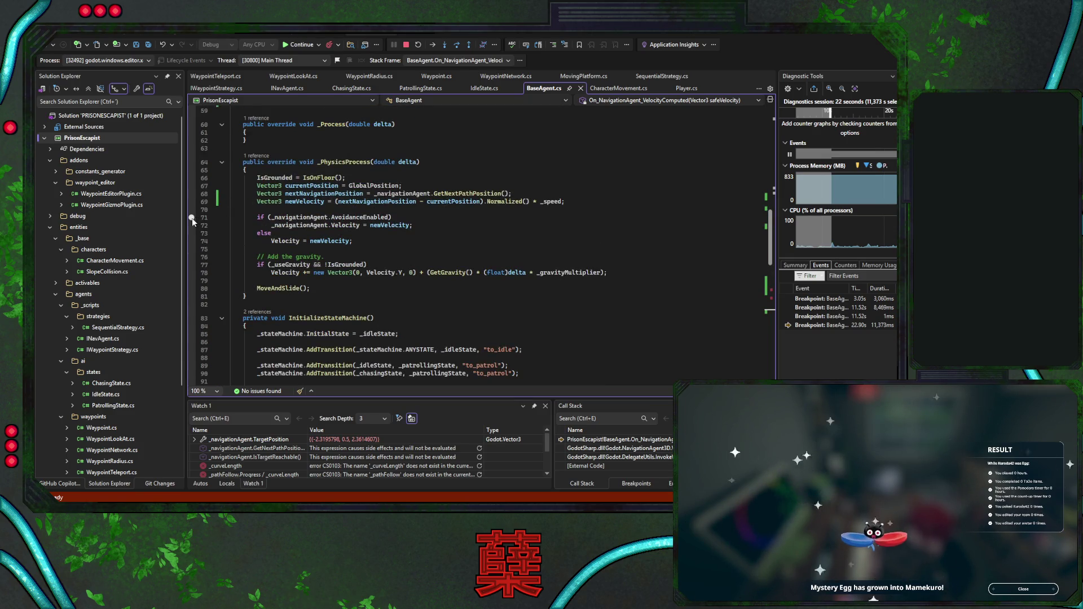
Resume to the line 71 breakpoint and inspect nextNavigationPosition, briefly trying it in Watch 1
left_click(299, 45)
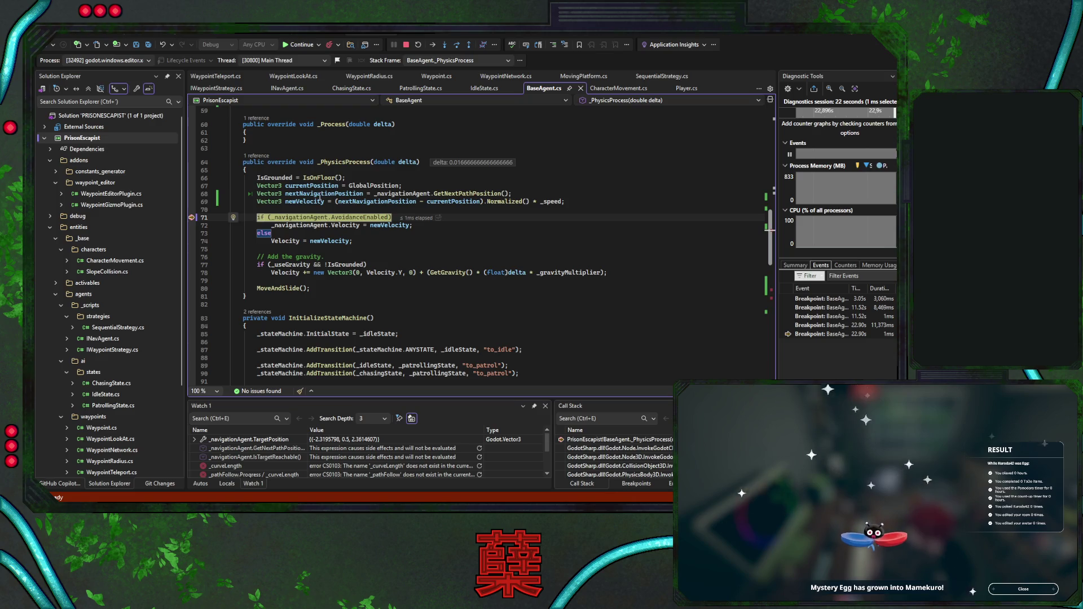
double_click(320, 195)
key("ctrl+c")
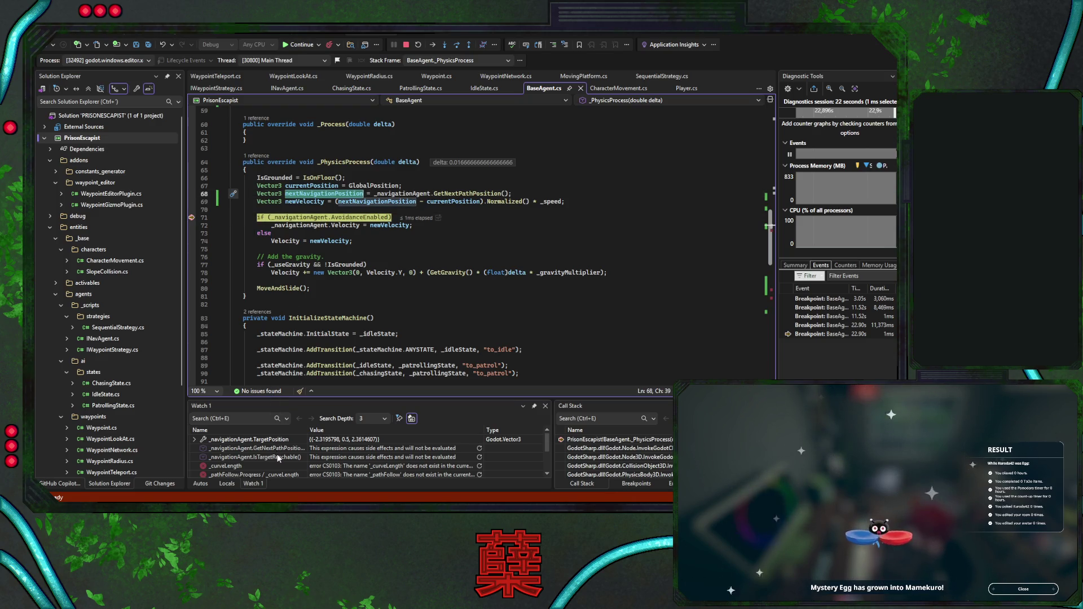
double_click(262, 466)
key("ctrl+v")
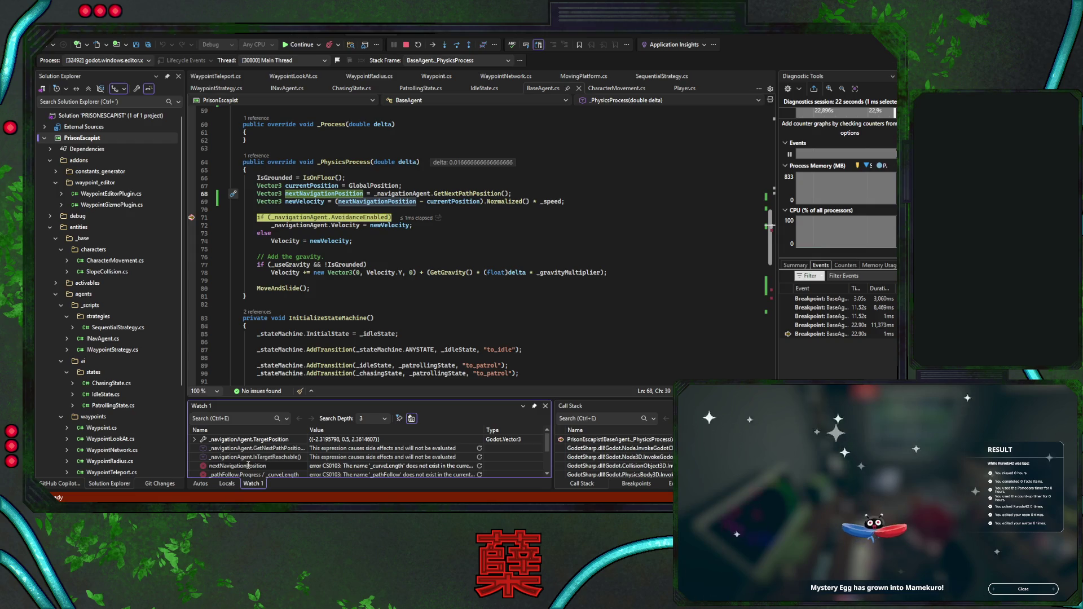
key("Escape")
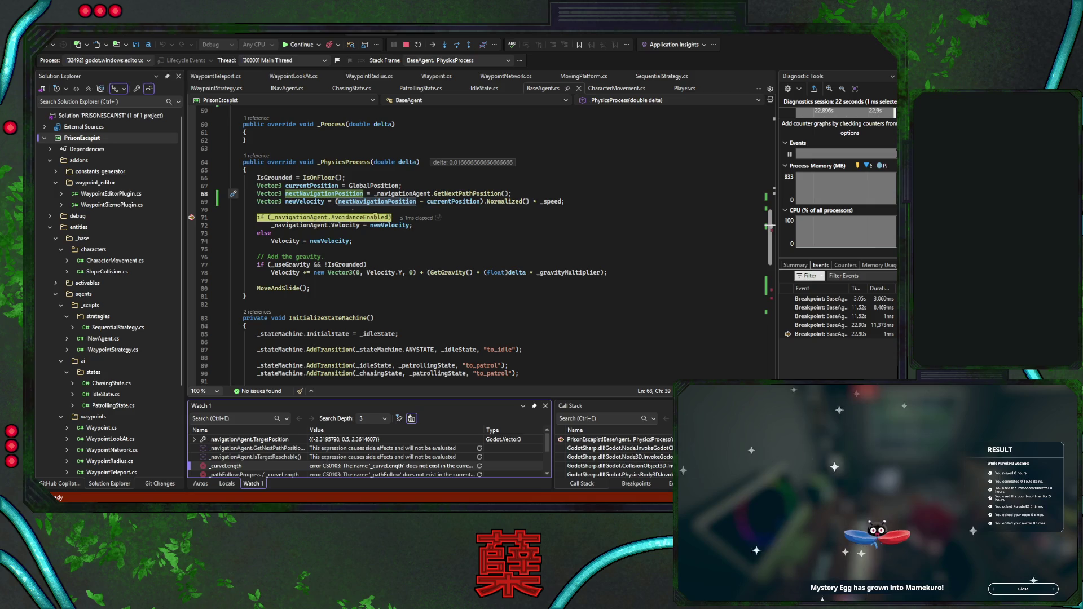
left_click(350, 202)
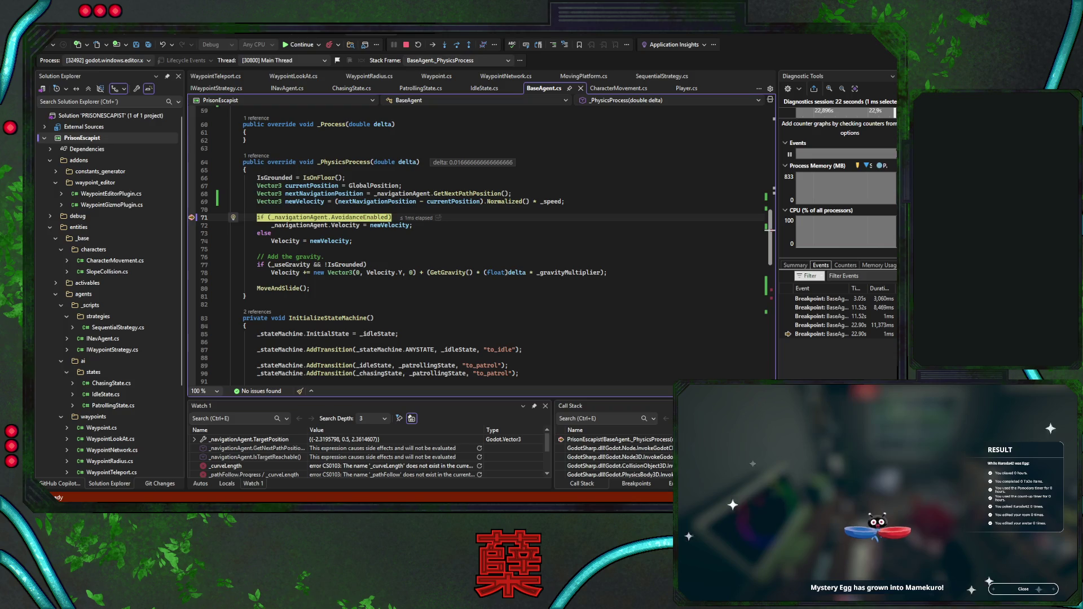
key("alt+Tab")
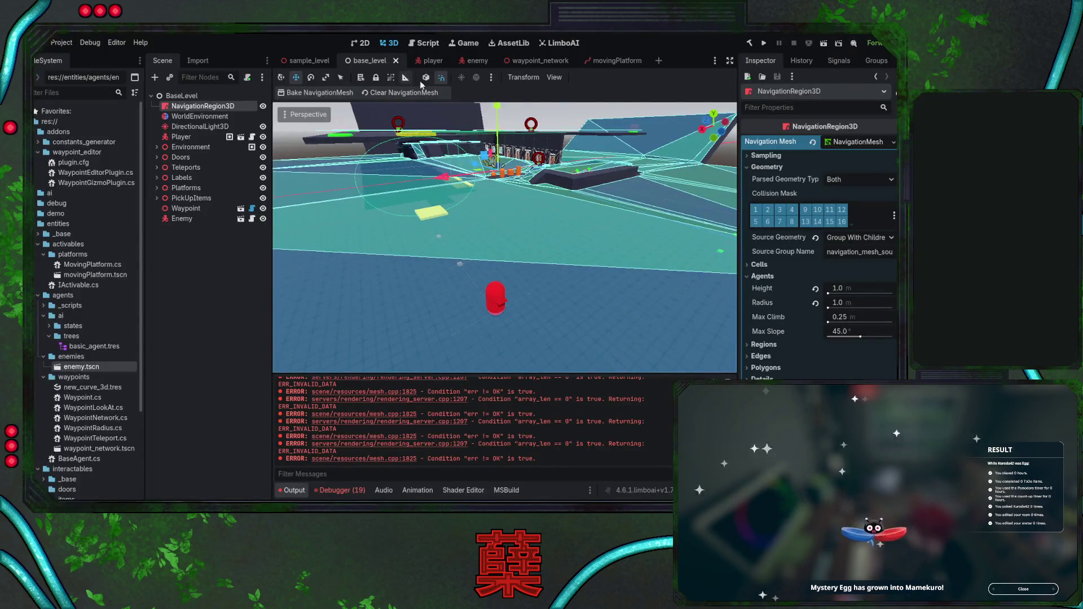
Set the enemy NavigationAgent3D's Target Desired Distance 0.25 and Path Desired Distance 0.1, and save enemy.tscn
left_click(473, 65)
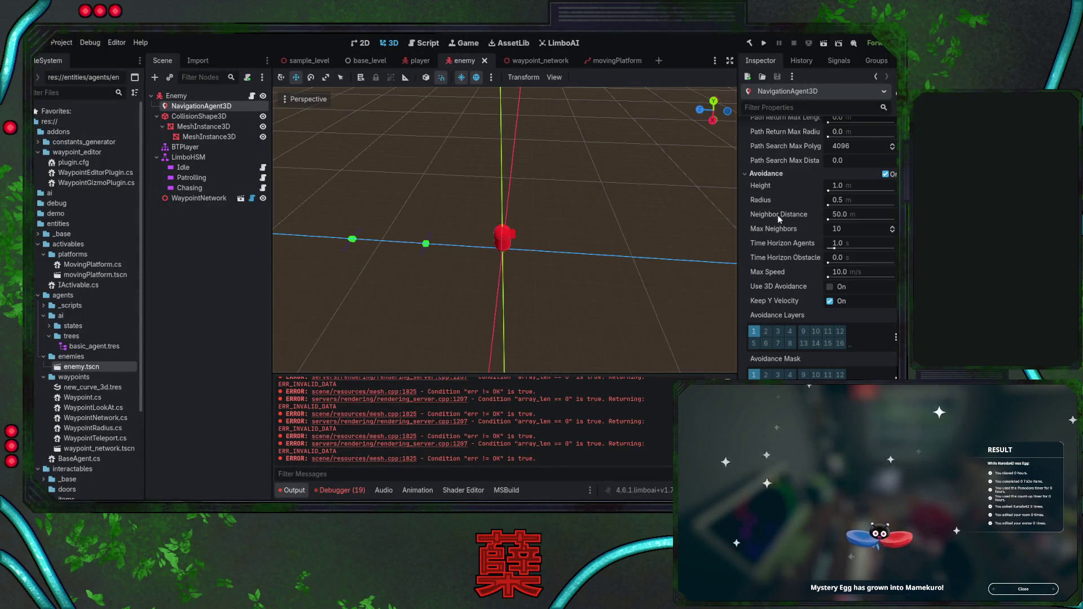
scroll(781, 210, "up", 5)
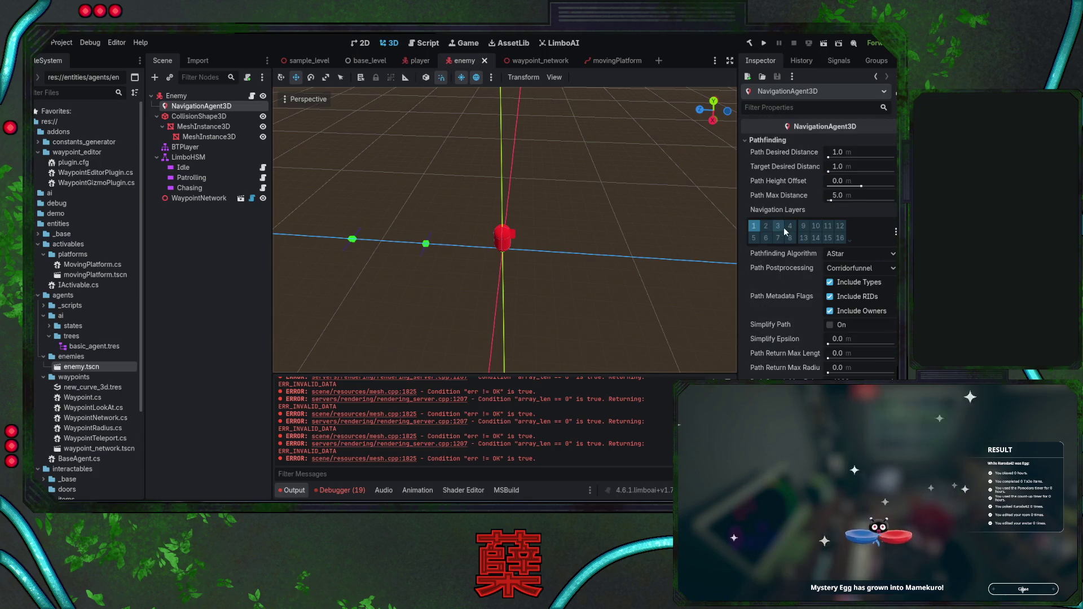
left_click(838, 171)
type("0.25")
key("Return")
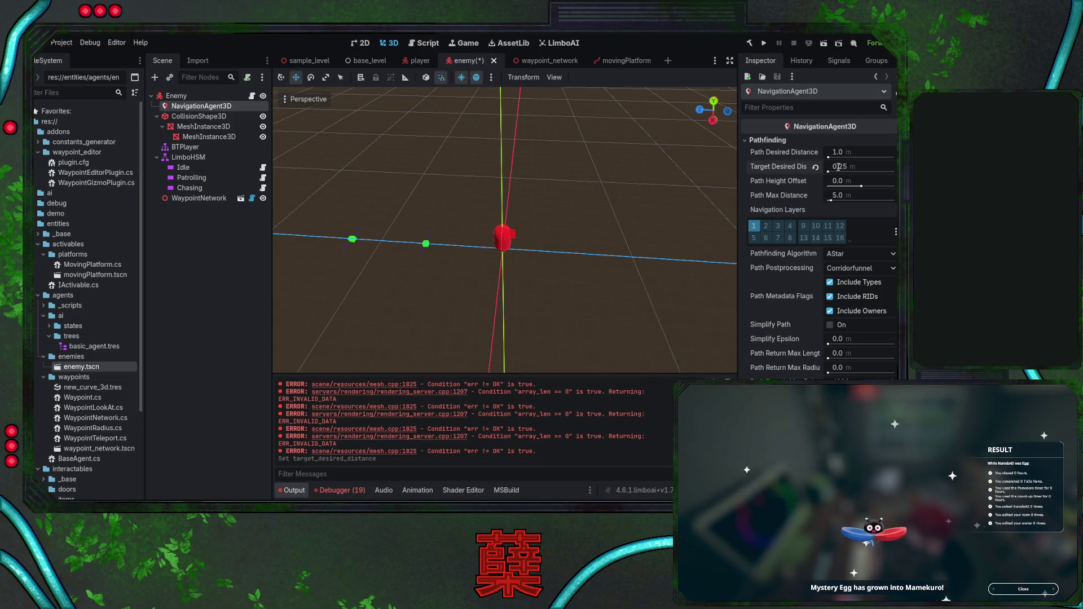
left_click(840, 151)
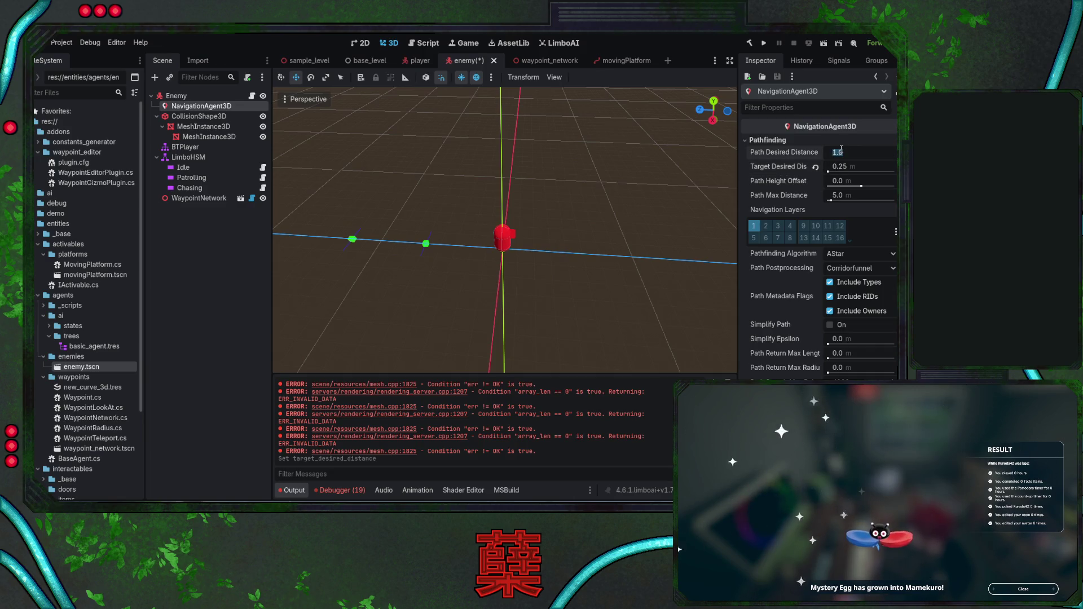
type("0")
key("Escape")
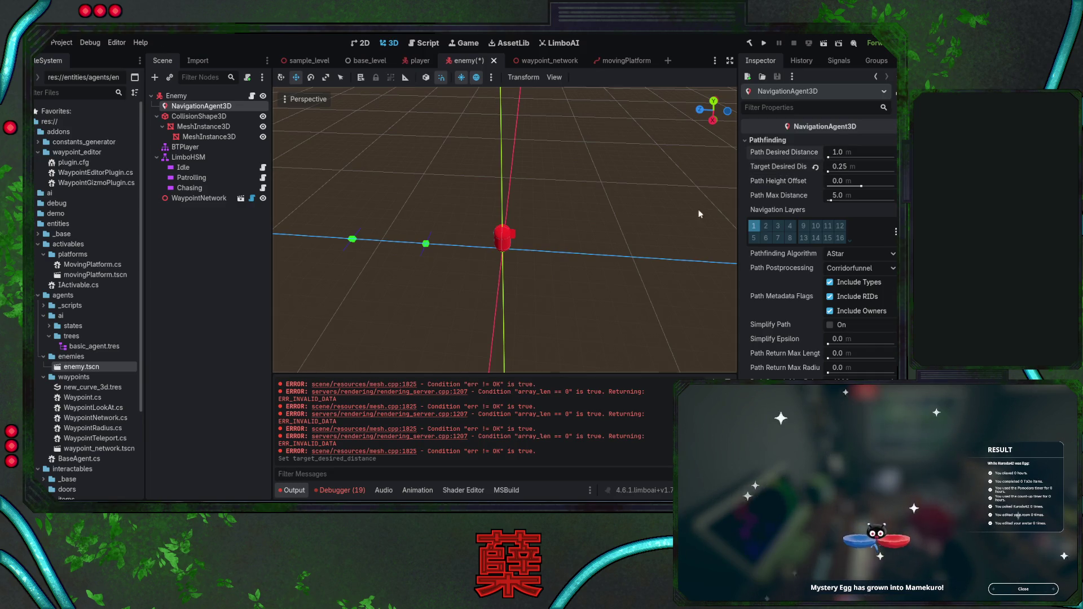
left_click(849, 154)
type(".1")
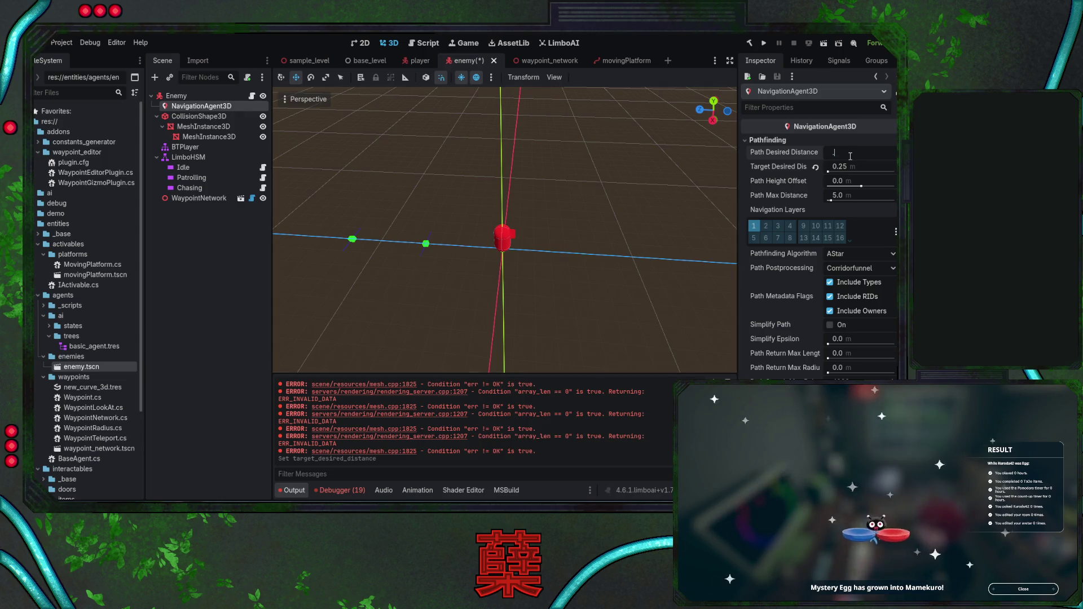
key("Return")
key("ctrl+s")
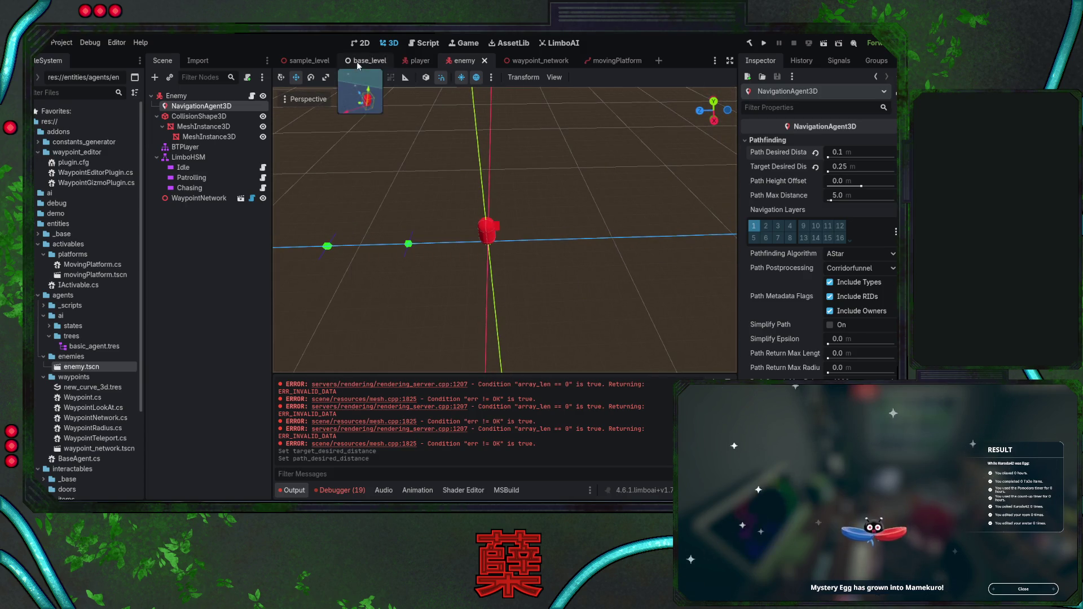
left_click(356, 62)
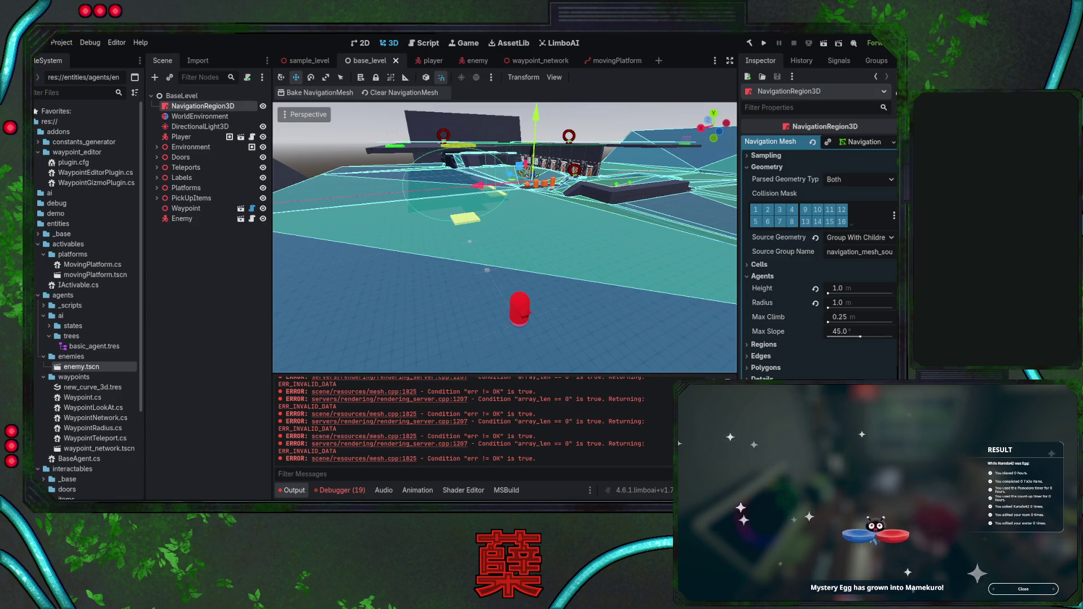
Back in Godot, build the .NET project with Alt+B and run the game with F5
key("alt+Tab")
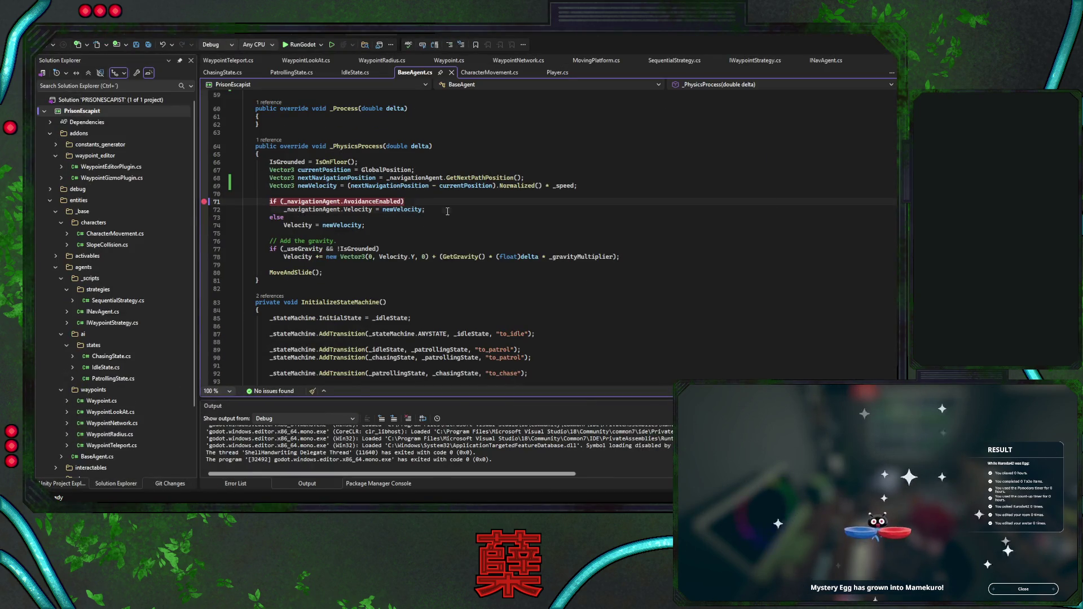
key("alt+Tab")
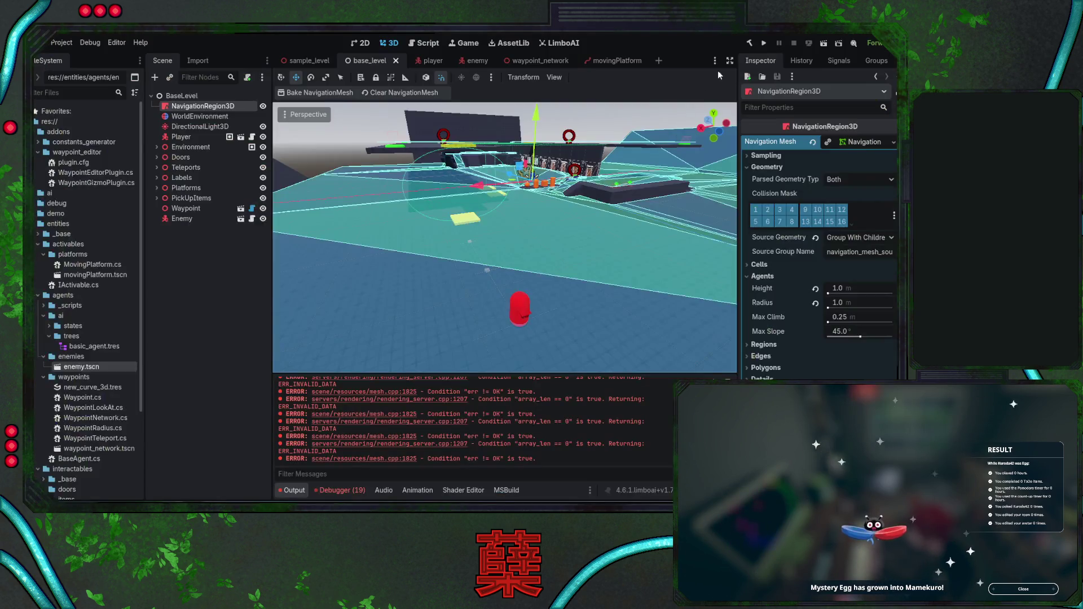
key("alt+b")
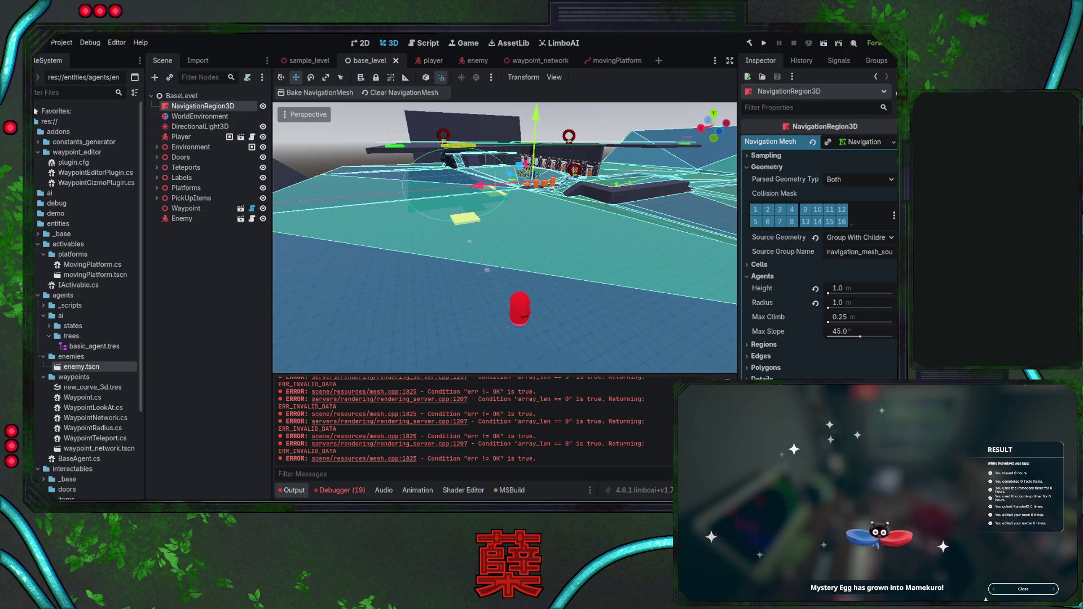
key("F5")
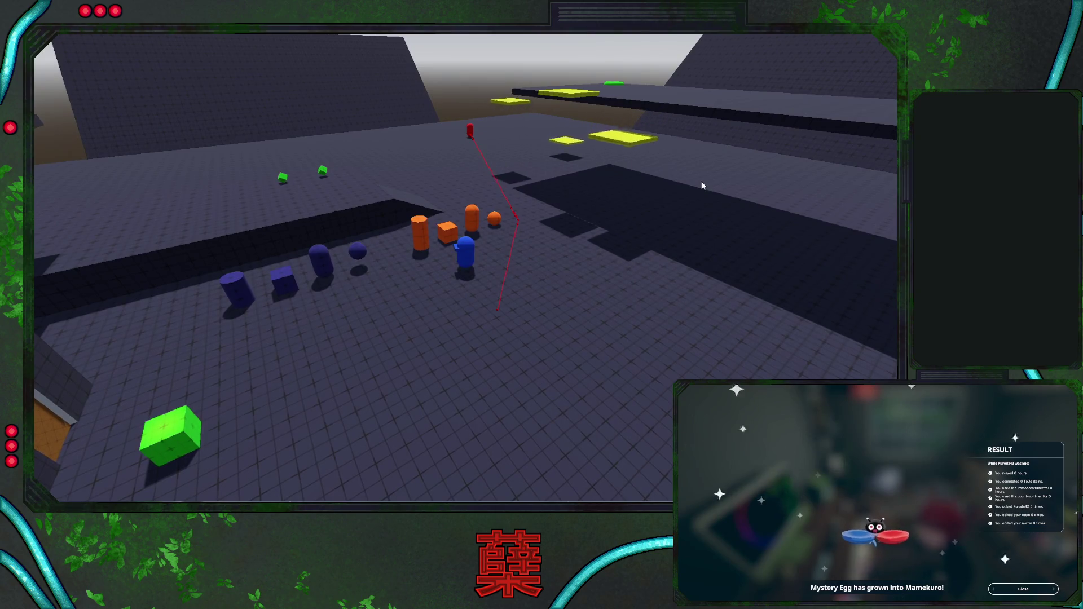
Exit the running game through its Escape pause menu and return to the base_level editor
key("Escape")
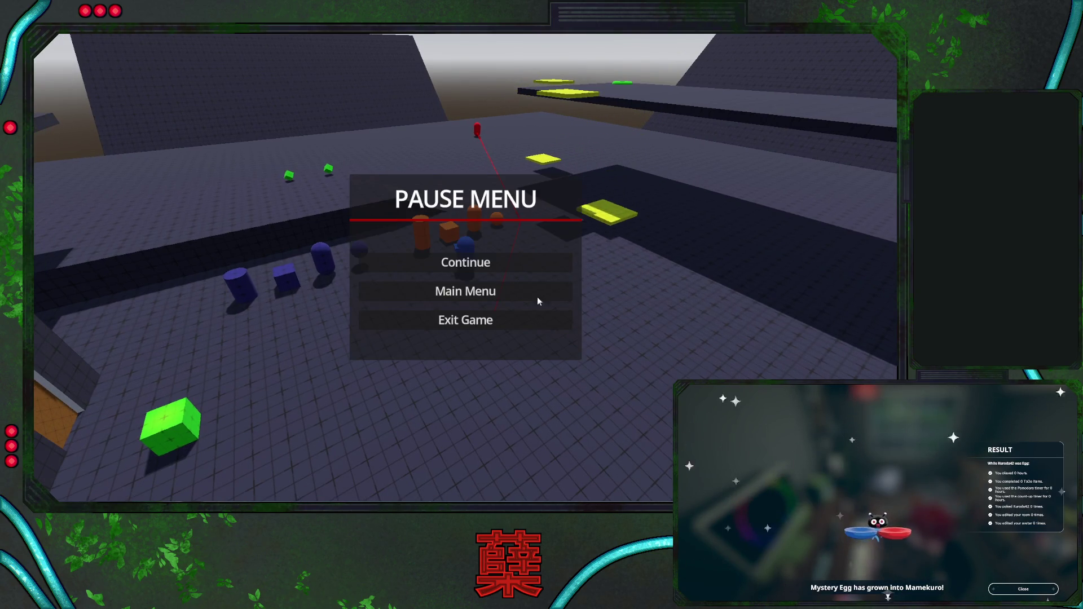
left_click(468, 320)
scroll(513, 232, "up", 2)
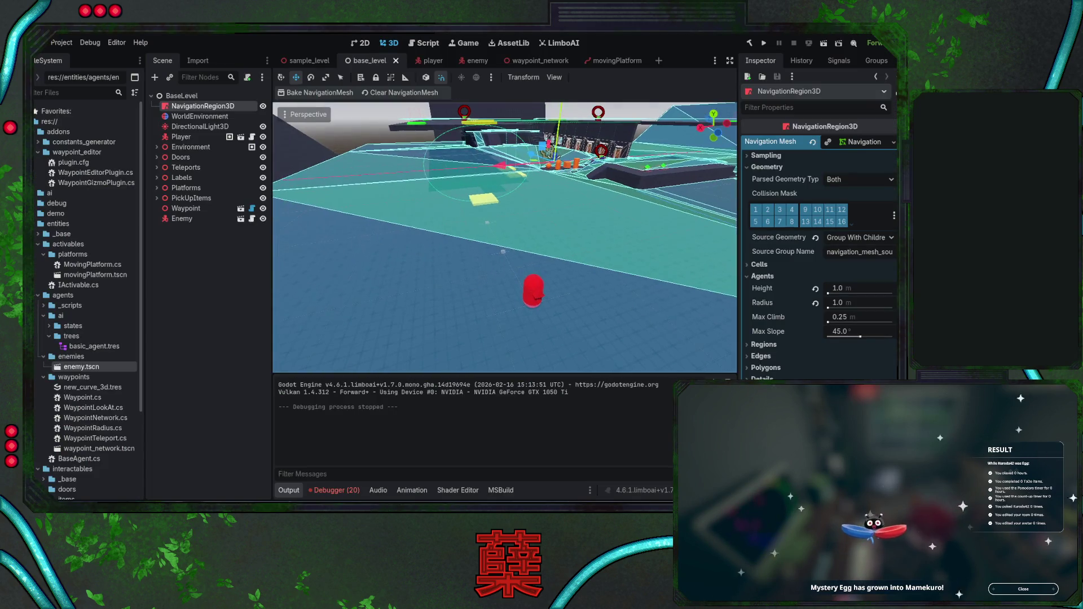
key("alt+Tab")
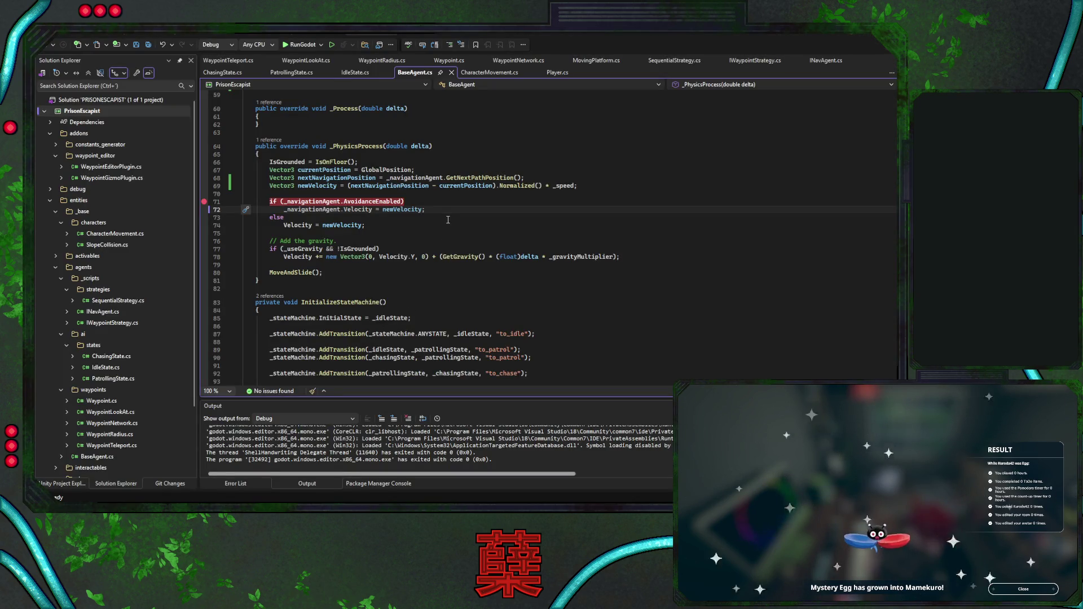
key("alt+Tab")
key("alt+Tab")
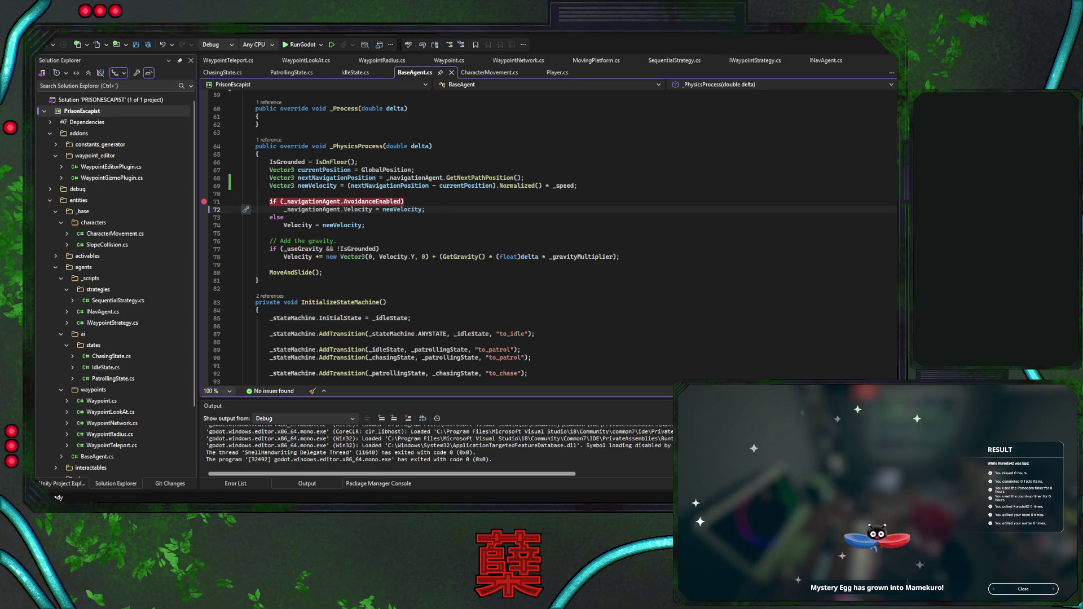
key("Down")
key("Down")
key("Down")
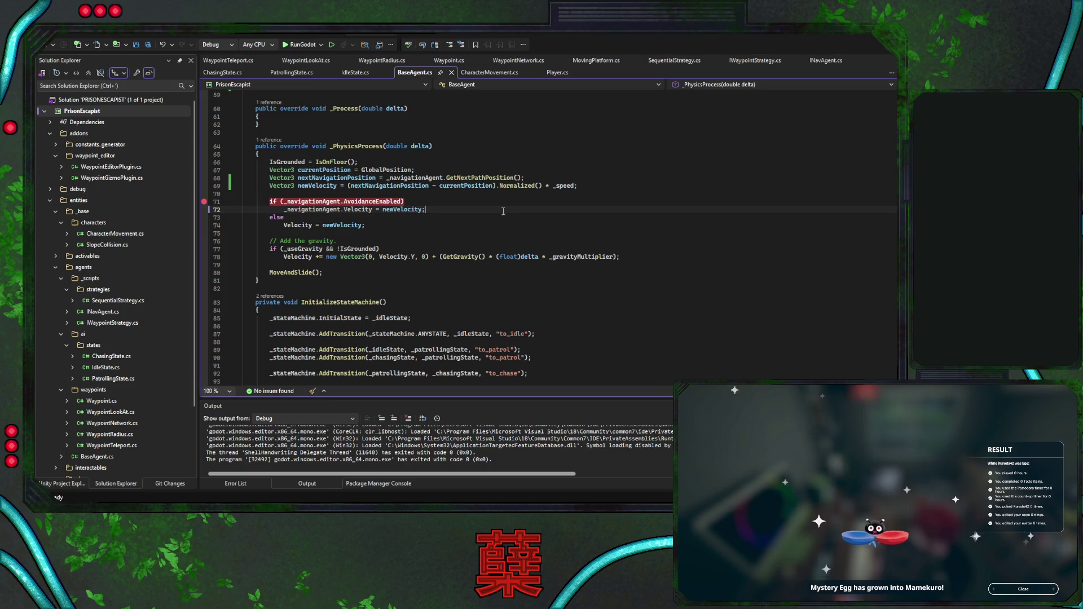
scroll(429, 226, "down", 1)
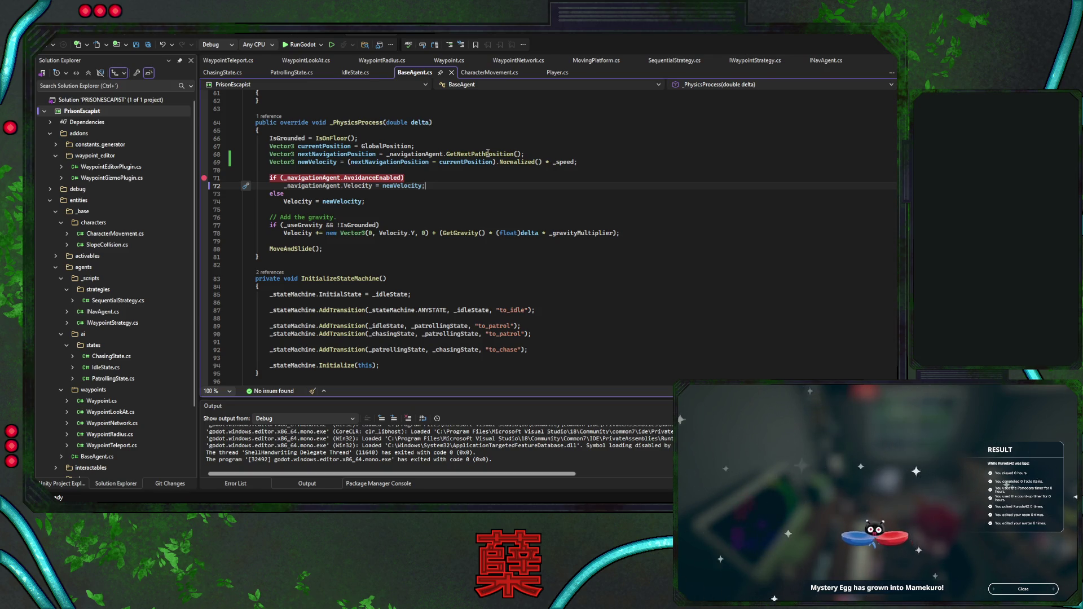
left_click(418, 154)
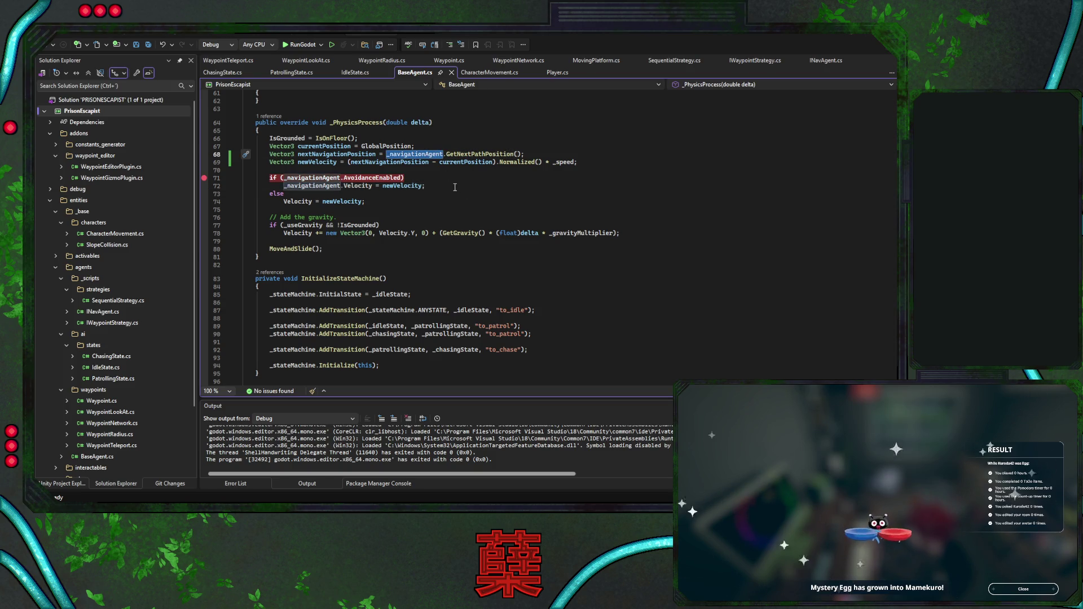
left_click(451, 191)
left_click(445, 202)
key("Return")
key("Return")
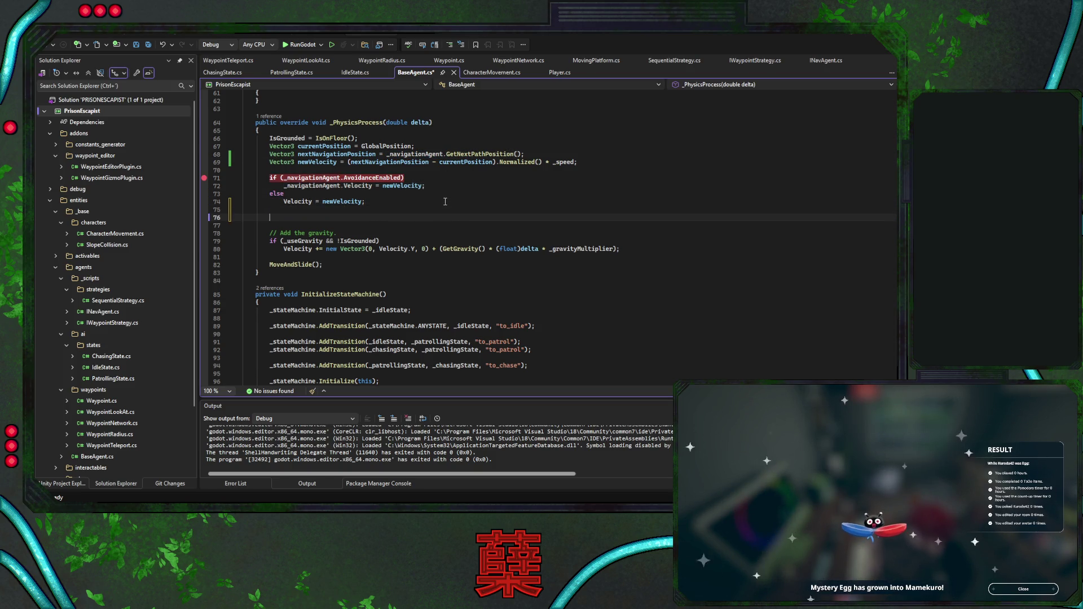
type("_navigationAgent.path")
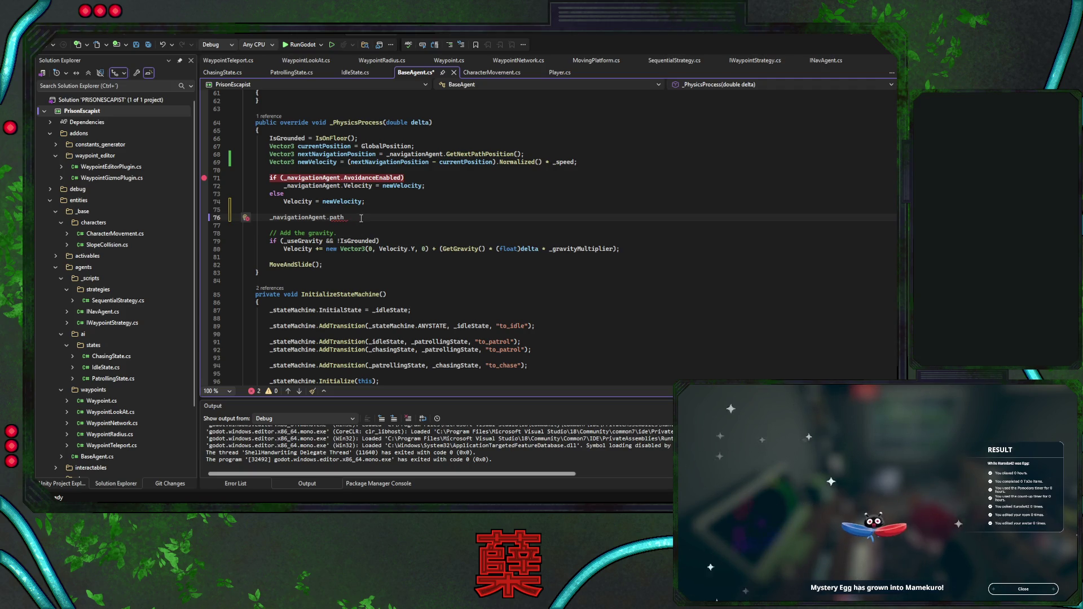
left_click(383, 203, "shift")
key("BackSpace")
double_click(475, 155)
left_click(475, 154)
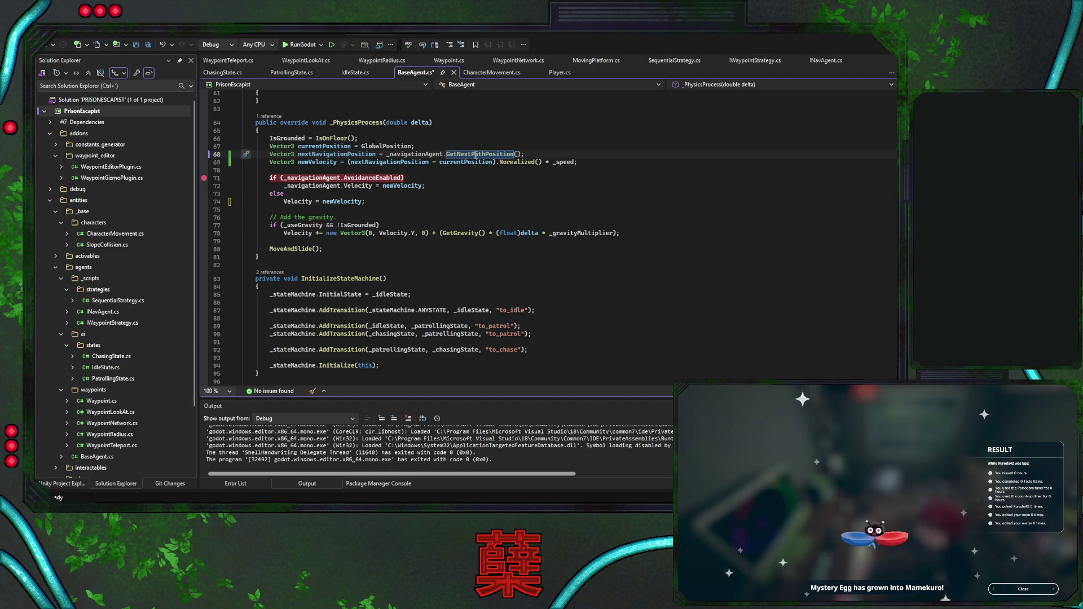
key("F12")
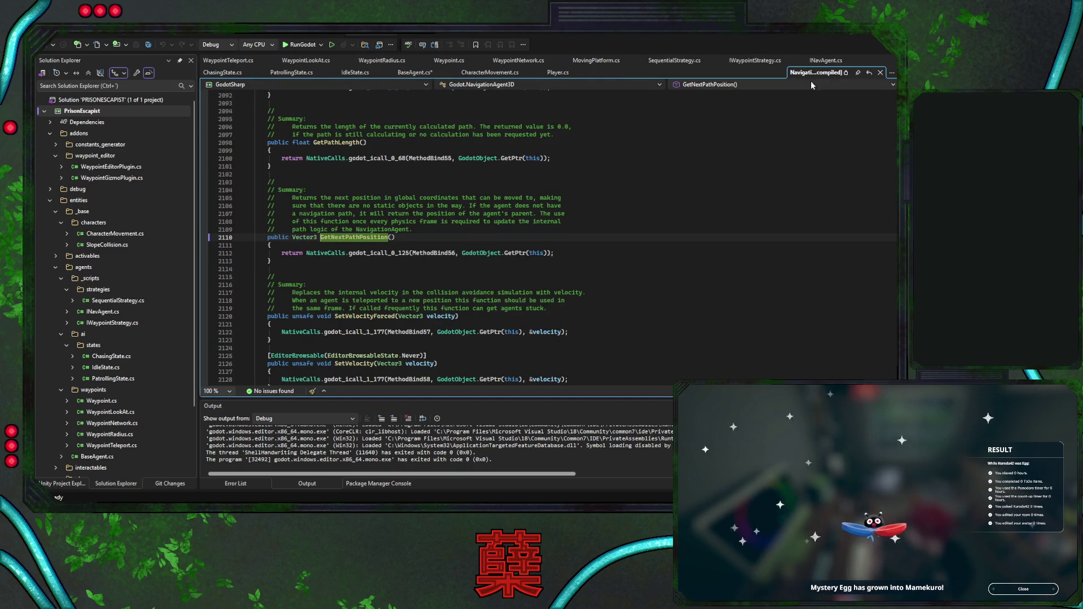
left_click(880, 74)
left_click(459, 188)
key("ctrl+s")
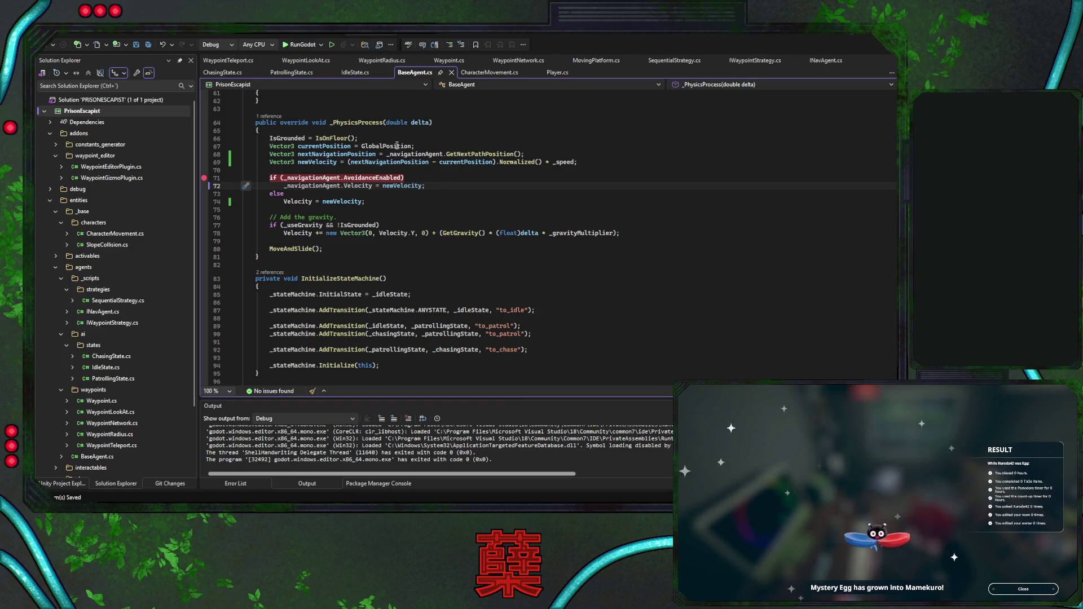
Substitute this.GlobalPosition for currentPosition in the newVelocity line and delete the currentPosition declaration
double_click(398, 146)
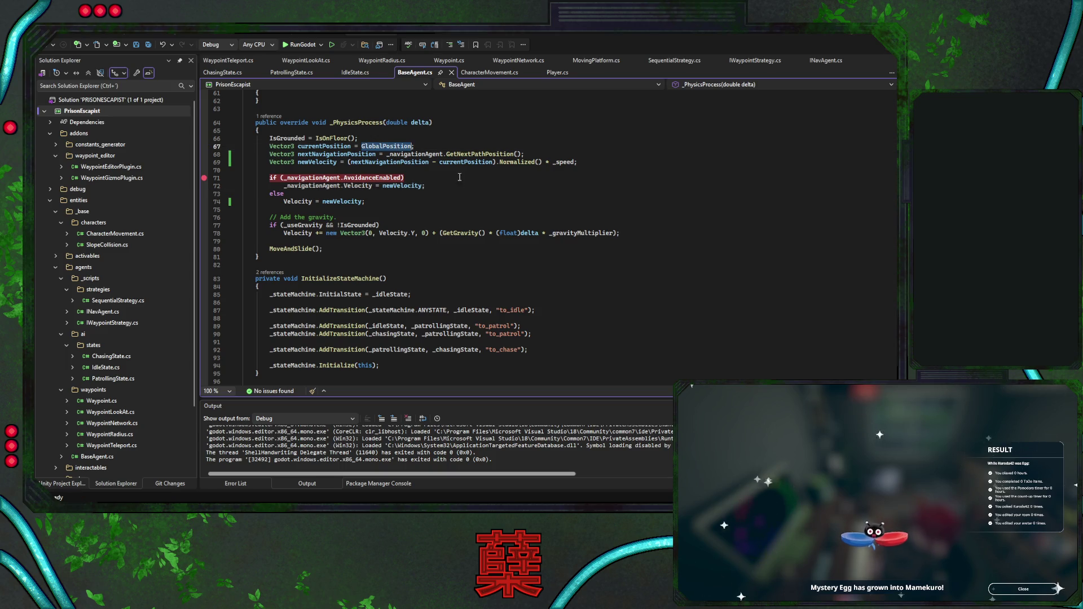
key("ctrl+x")
double_click(456, 162)
type("this.")
key("ctrl+v")
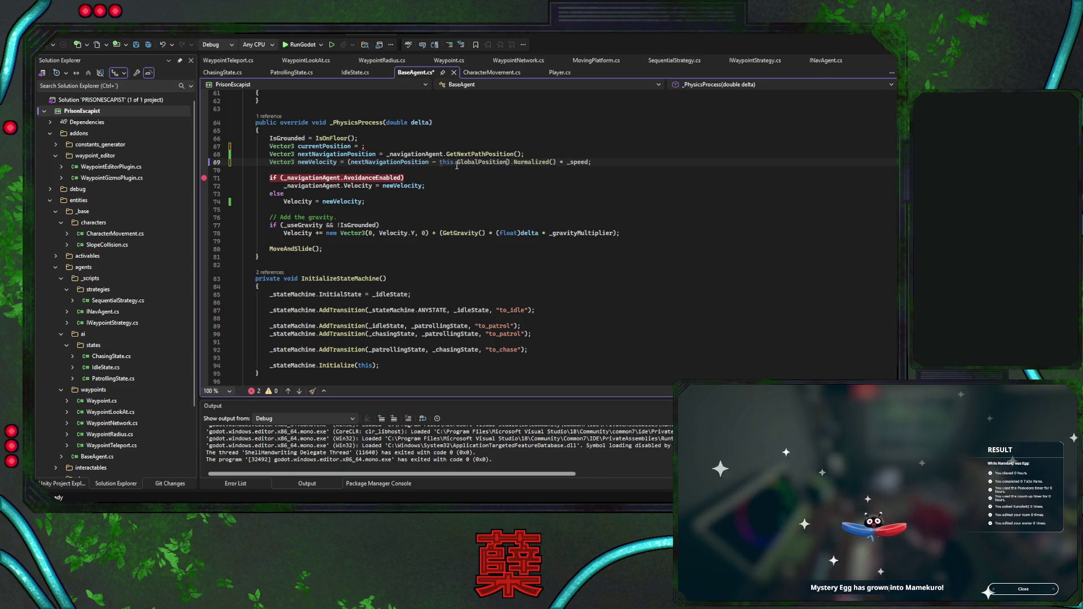
left_click(433, 146)
key("ctrl+x")
left_click(457, 178)
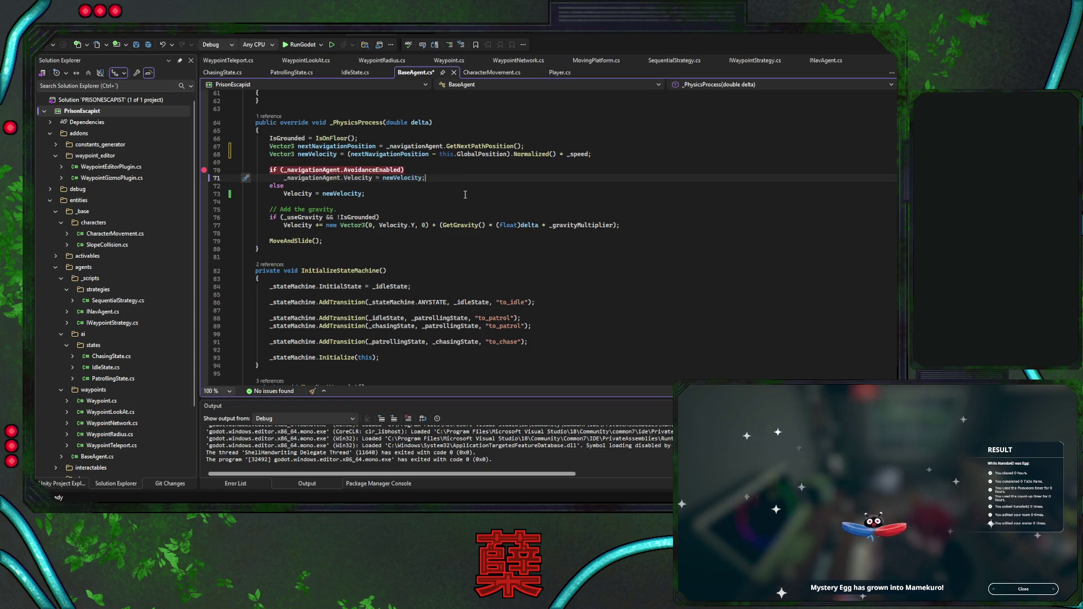
scroll(464, 195, "up", 4)
left_click(453, 190)
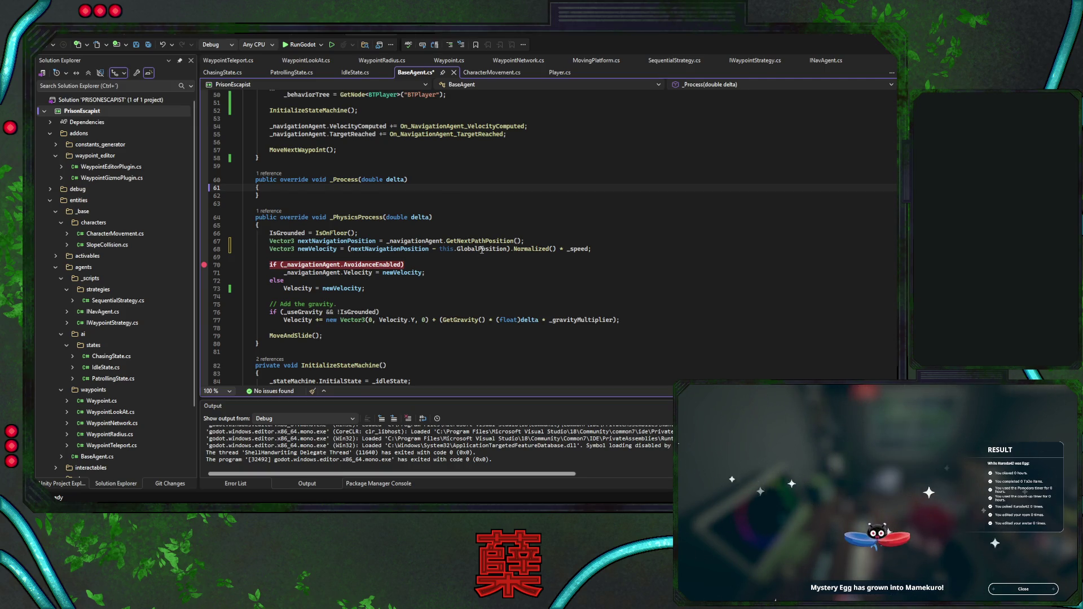
scroll(468, 261, "down", 8)
scroll(468, 262, "down", 2)
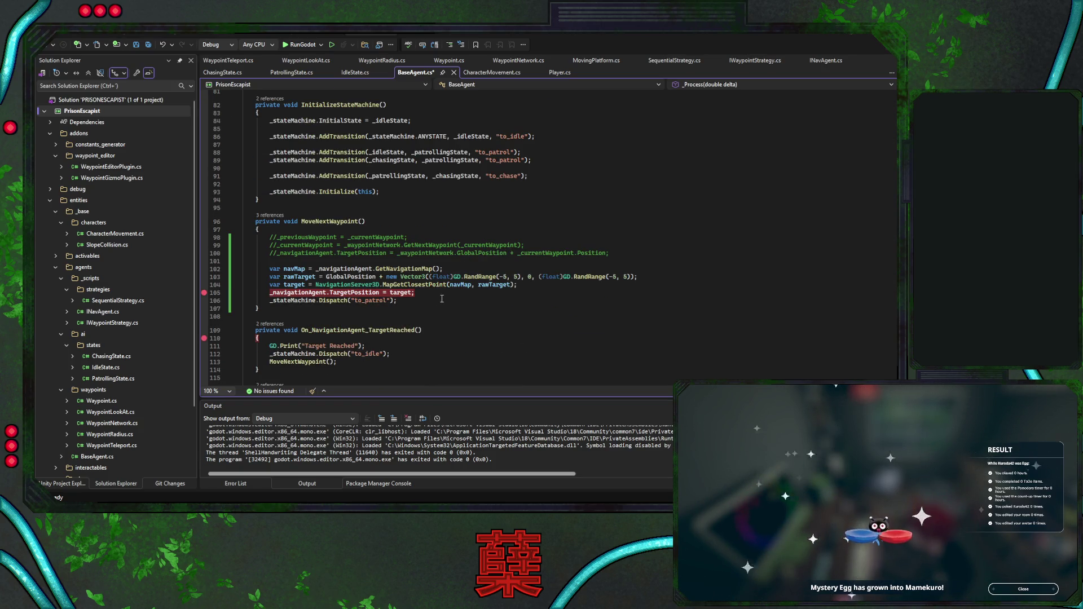
left_click(435, 352)
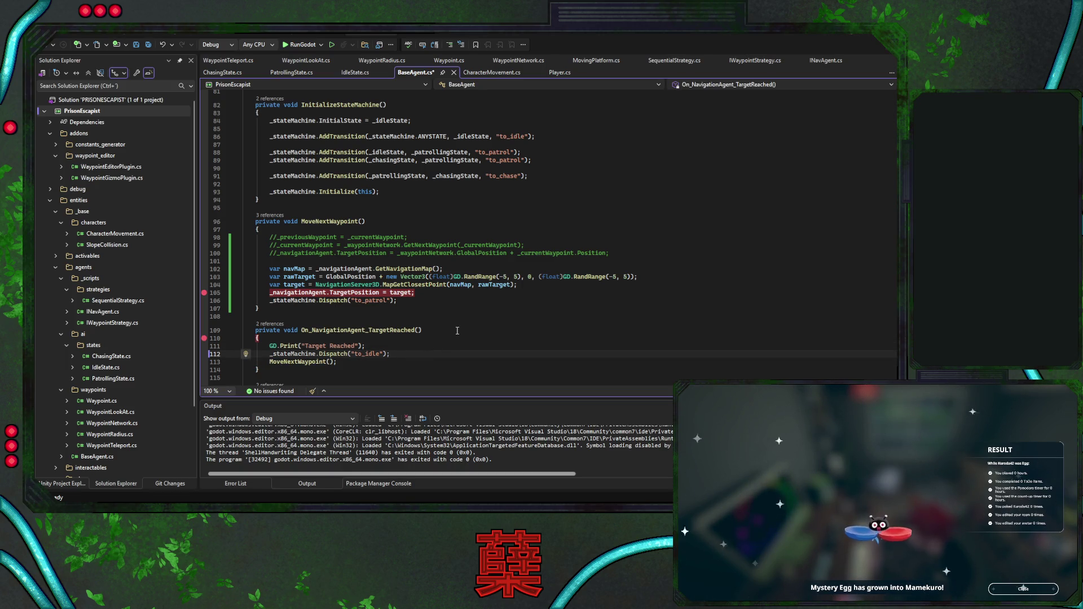
left_click(456, 302)
scroll(491, 285, "down", 5)
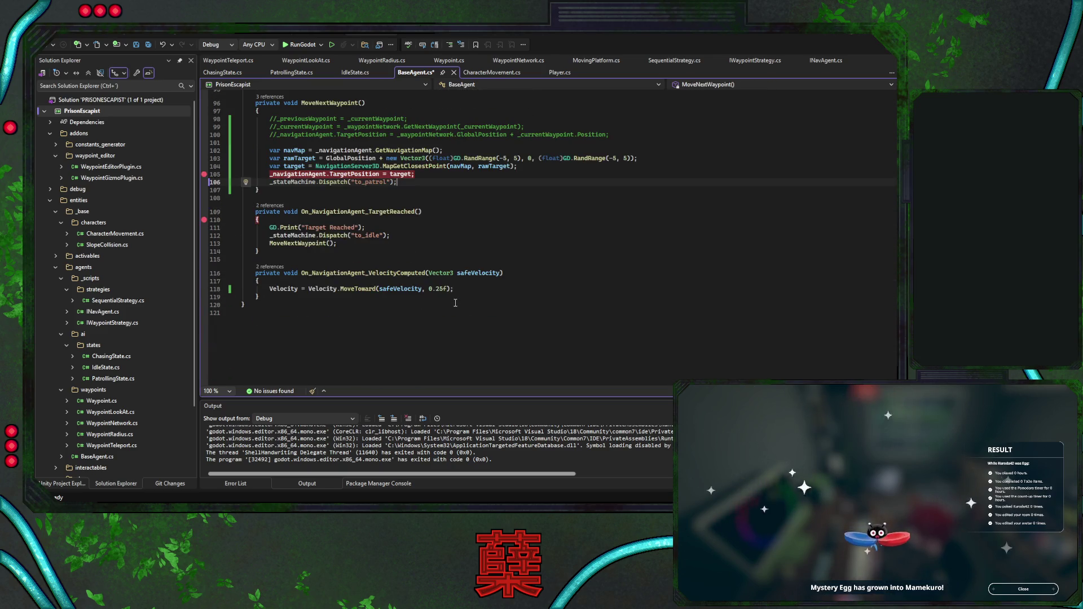
scroll(491, 285, "up", 3)
scroll(491, 283, "up", 4)
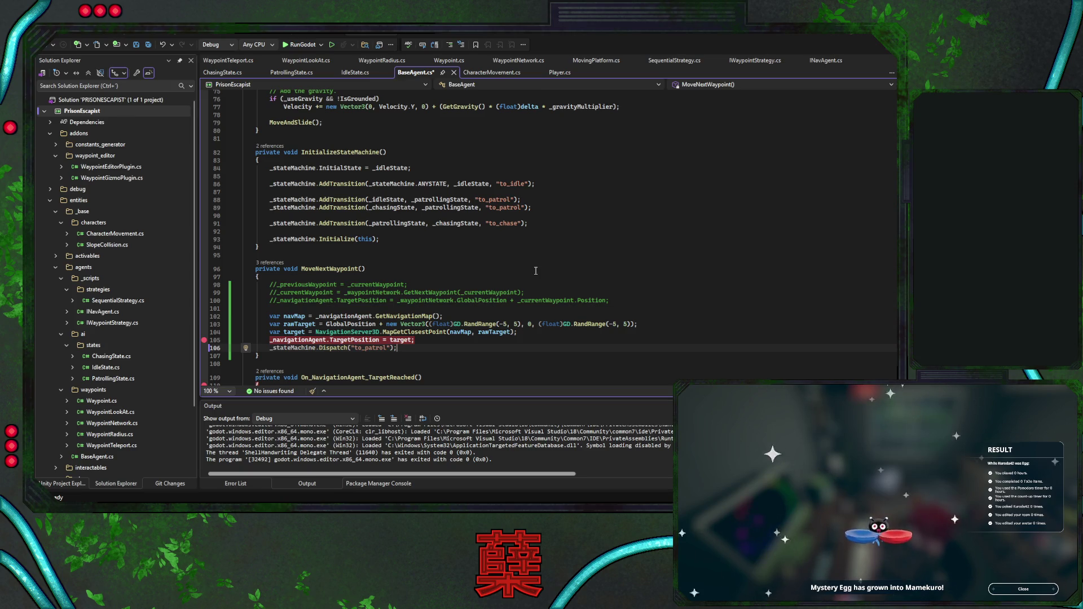
scroll(535, 270, "up", 4)
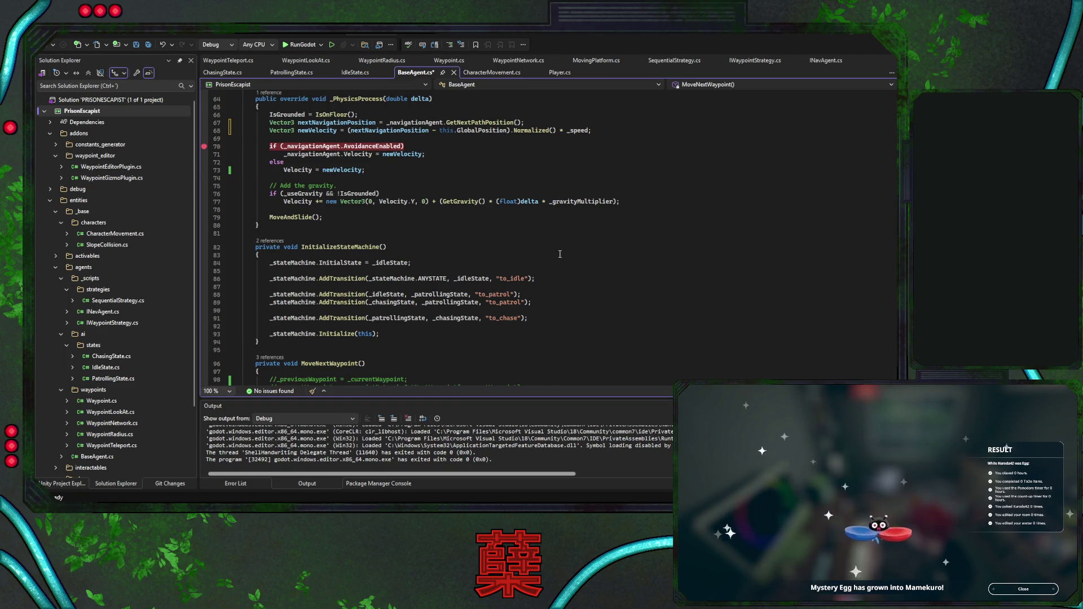
scroll(550, 248, "up", 2)
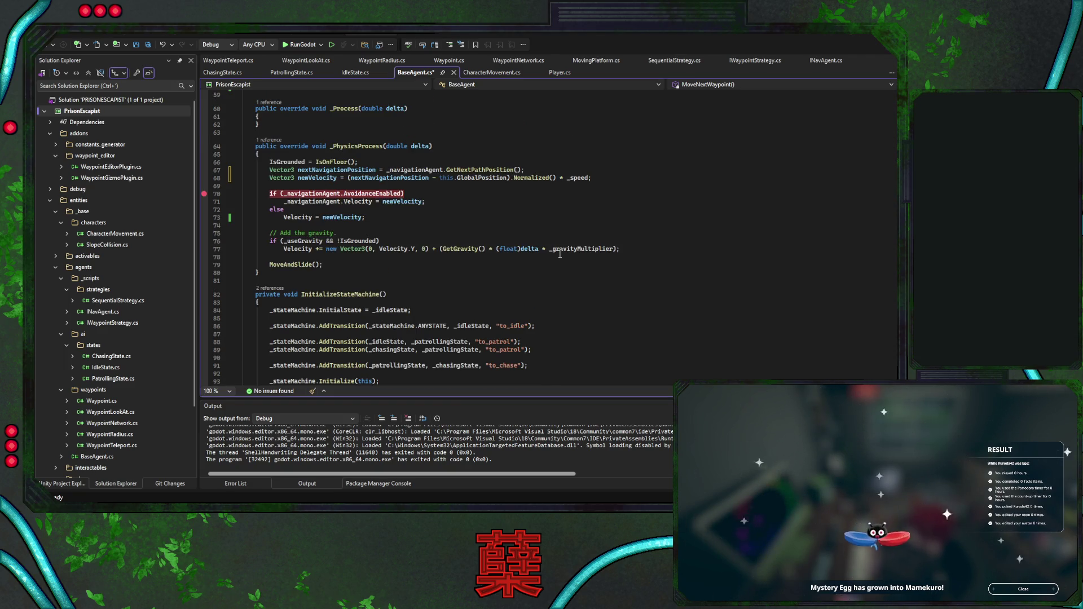
scroll(561, 254, "down", 2)
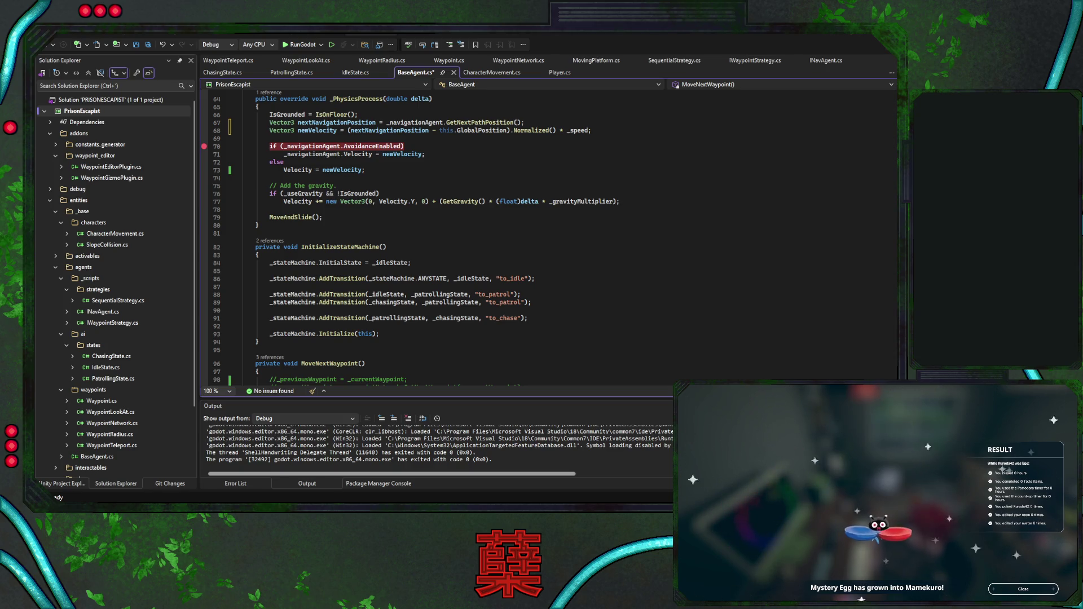
Review the reworked BaseAgent.cs from _PhysicsProcess up through the fields and _Ready, then return to Godot
left_click(604, 217)
scroll(603, 234, "up", 3)
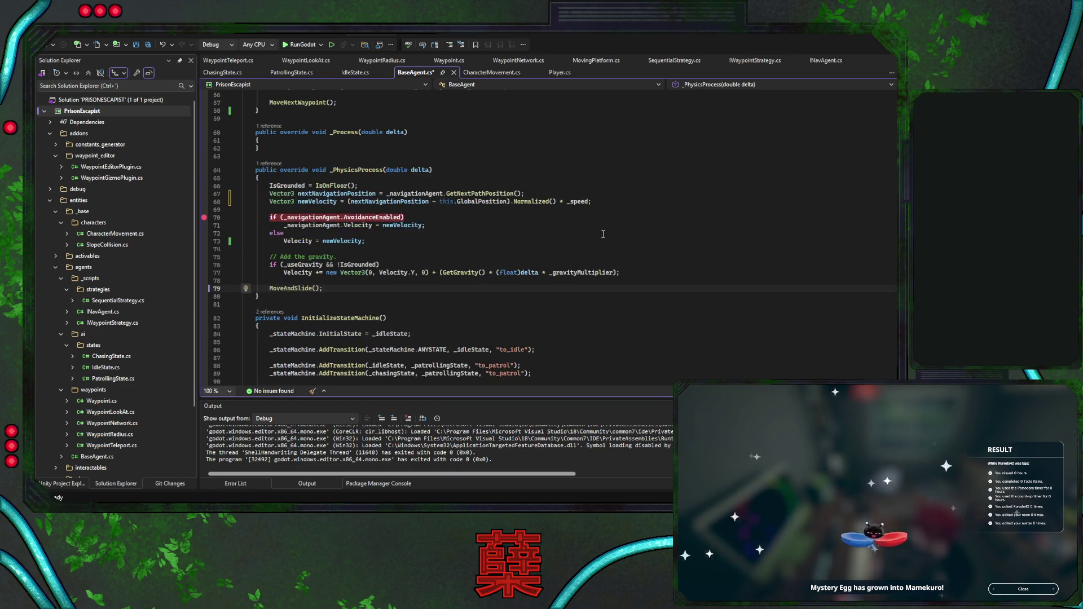
left_click(492, 226)
scroll(490, 228, "up", 3)
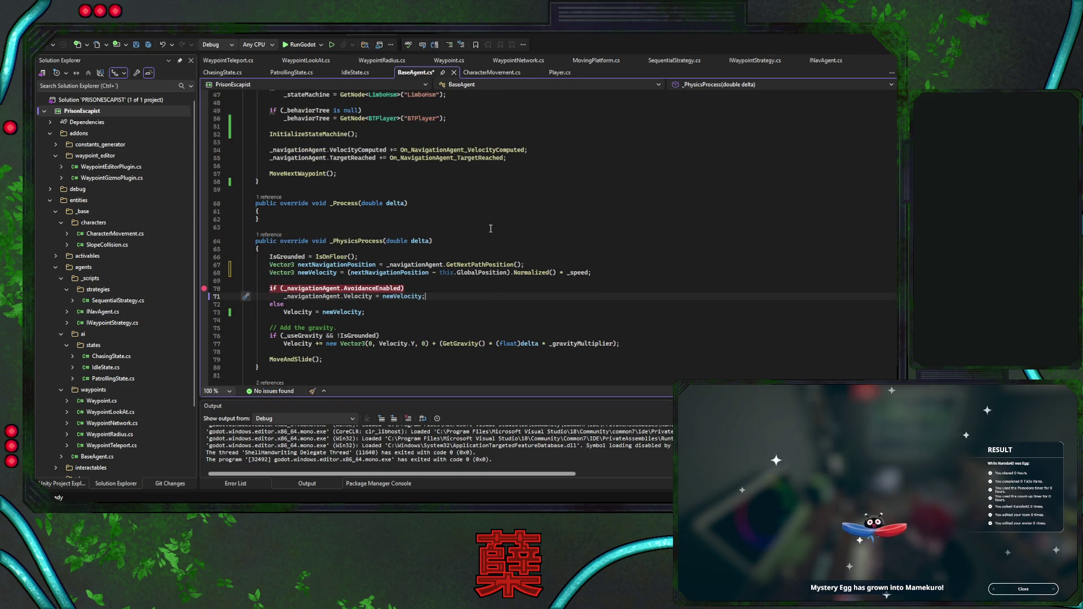
scroll(494, 228, "up", 9)
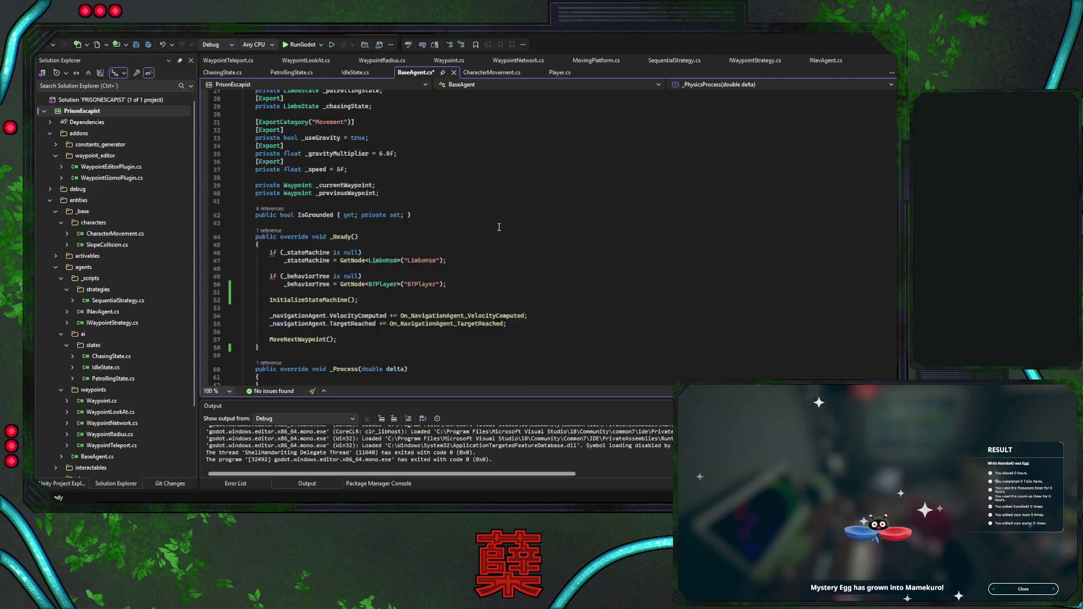
scroll(500, 226, "up", 3)
scroll(500, 225, "down", 5)
scroll(500, 225, "down", 6)
scroll(500, 225, "down", 3)
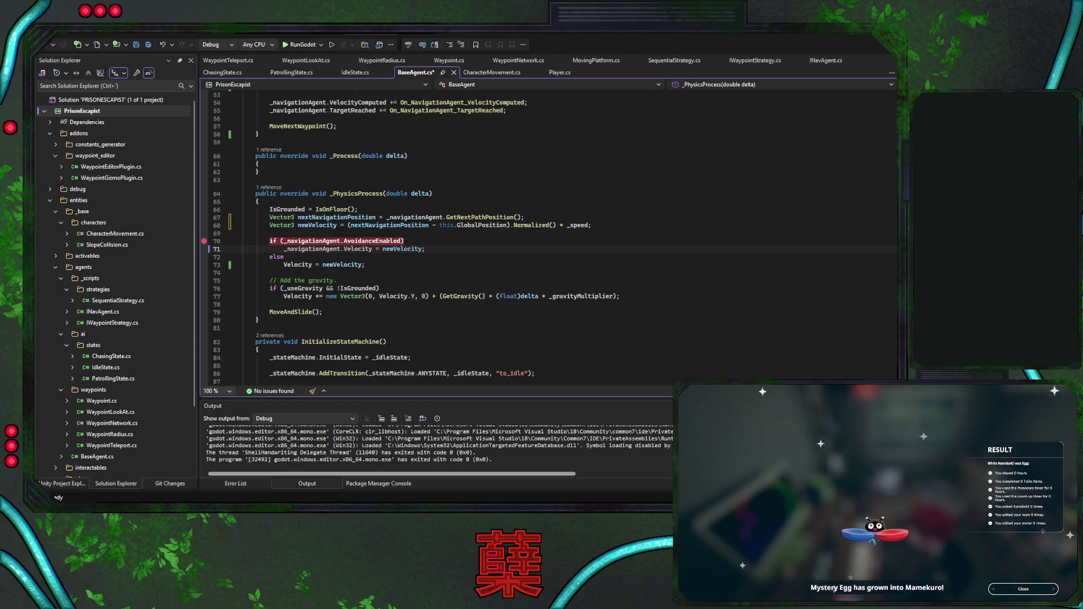
key("alt+Tab")
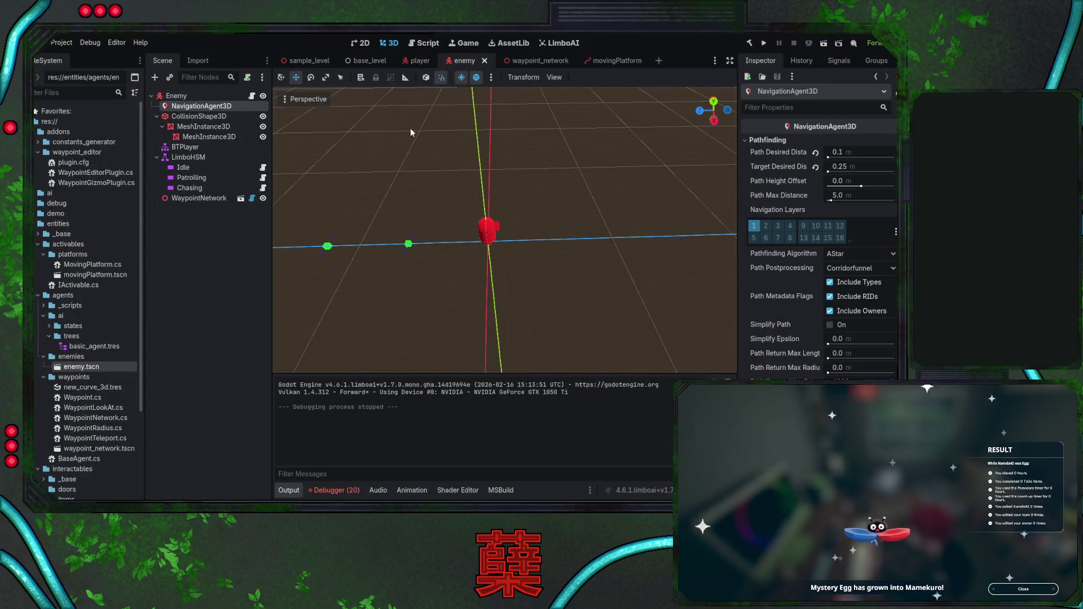
Collapse Pathfinding and check the enemy agent's avoidance Height 1.0 m and Radius 0.5 m
left_click(768, 141)
left_click(772, 153)
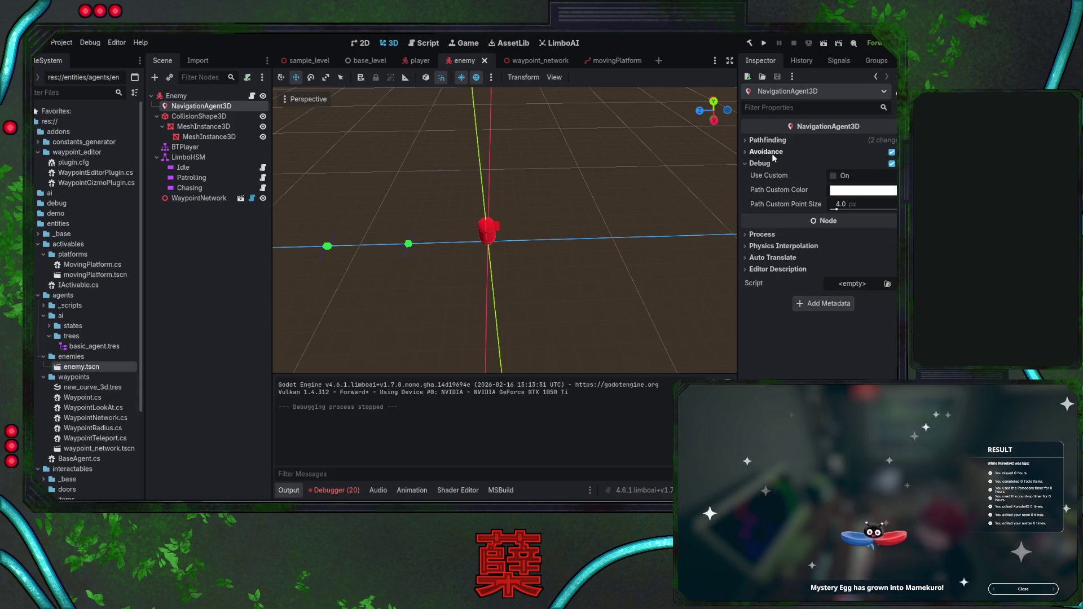
left_click(772, 153)
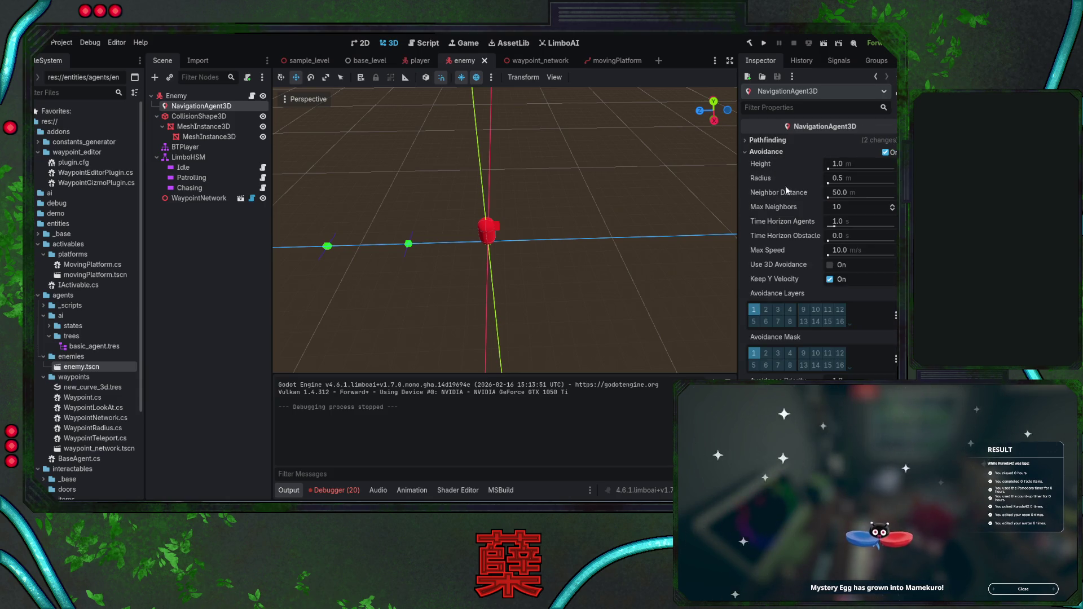
left_click_drag(577, 251, 525, 330)
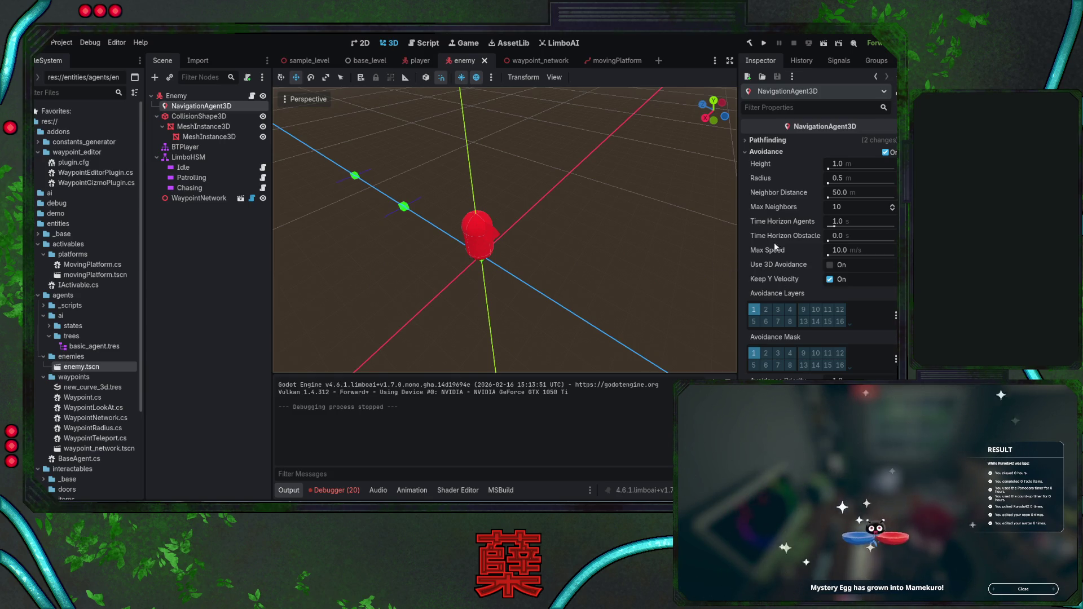
left_click(771, 151)
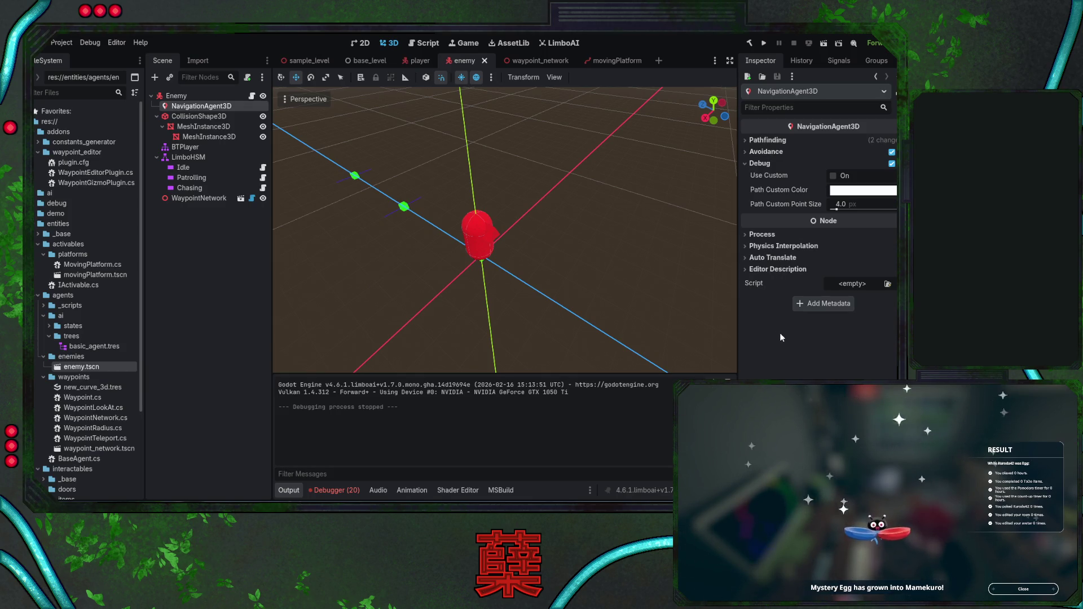
Re-expand Pathfinding, then switch to base_level to show its NavigationRegion3D navmesh settings
left_click(773, 140)
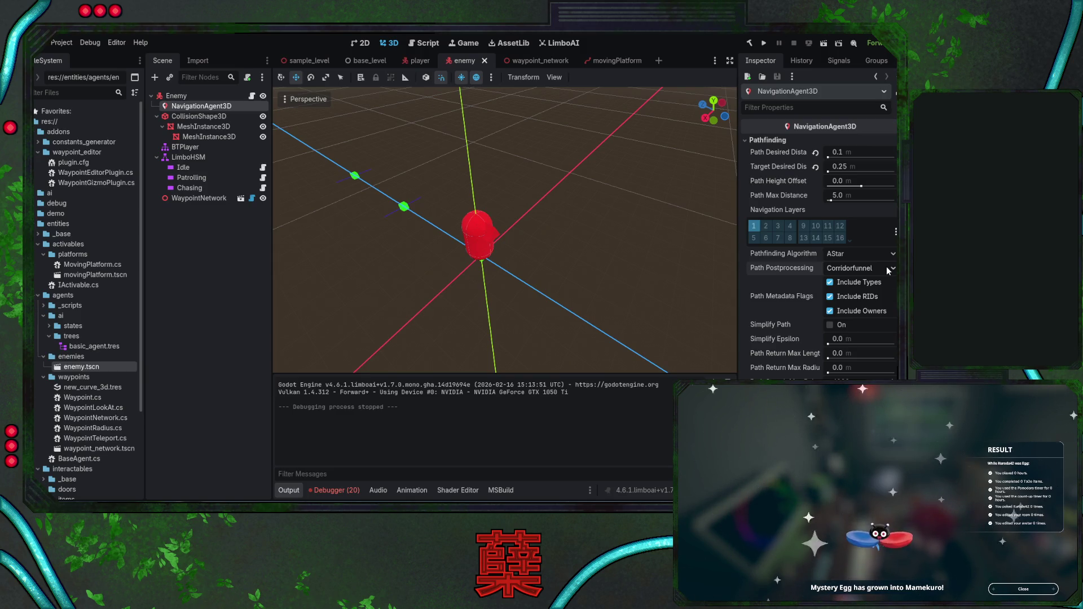
mouse_move(568, 201)
left_mouse_down()
mouse_move(451, 151)
mouse_move(395, 97)
left_mouse_up()
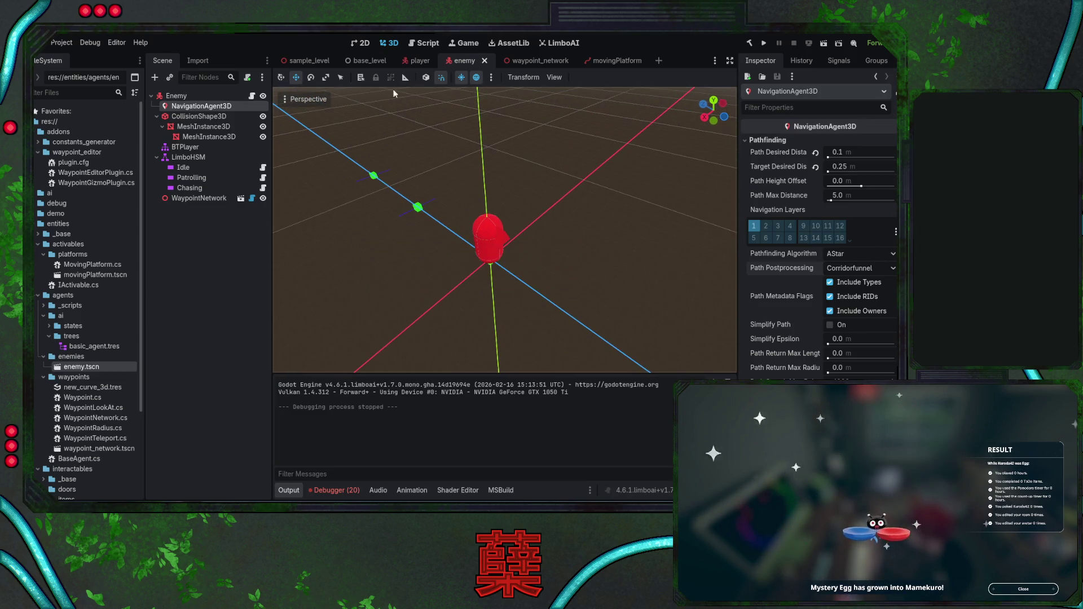
left_click(369, 59)
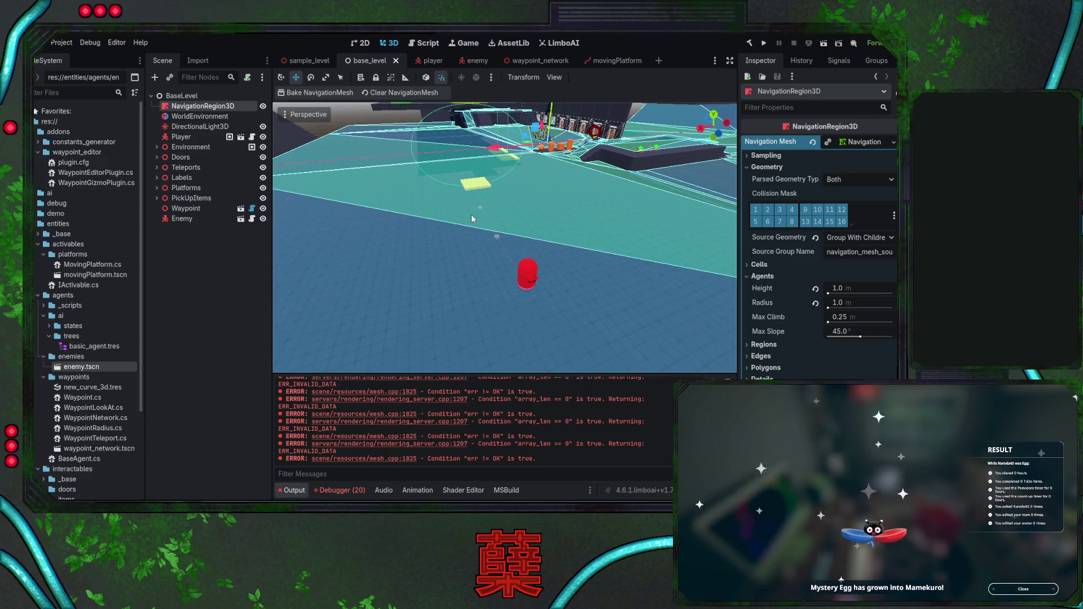
Parent Enemy under NavigationRegion3D, bake the navigation mesh, and save base_level
mouse_move(188, 217)
left_mouse_down()
mouse_move(203, 111)
mouse_move(214, 109)
left_mouse_up()
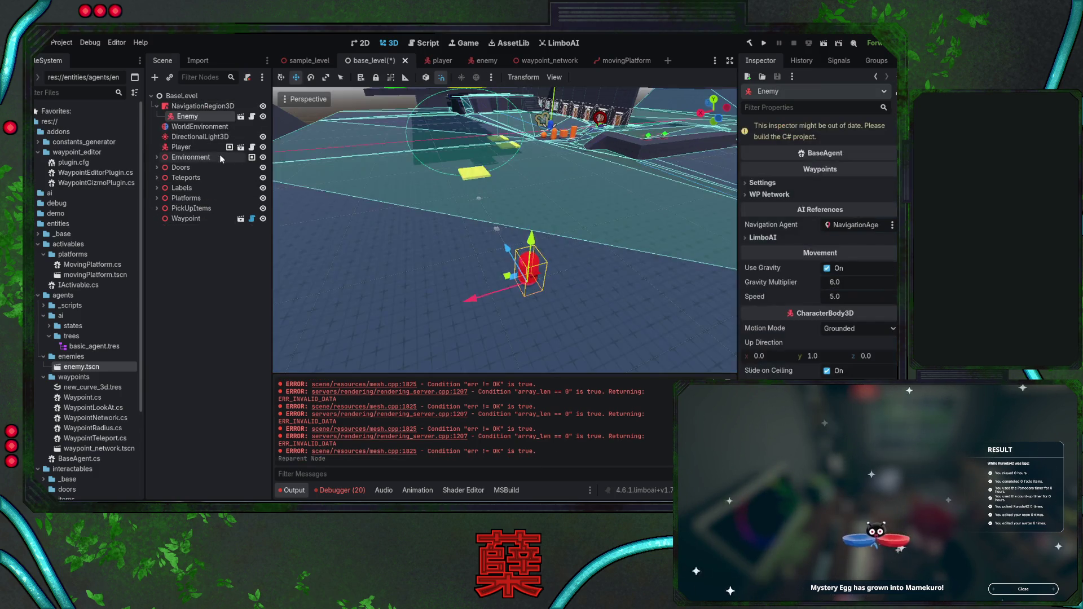
left_click(214, 108)
left_click(320, 93)
key("ctrl+s")
Look over the baked navmesh, rebake it, and return to Visual Studio
mouse_move(331, 109)
left_mouse_down()
mouse_move(414, 221)
mouse_move(436, 208)
left_mouse_up()
left_click(319, 92)
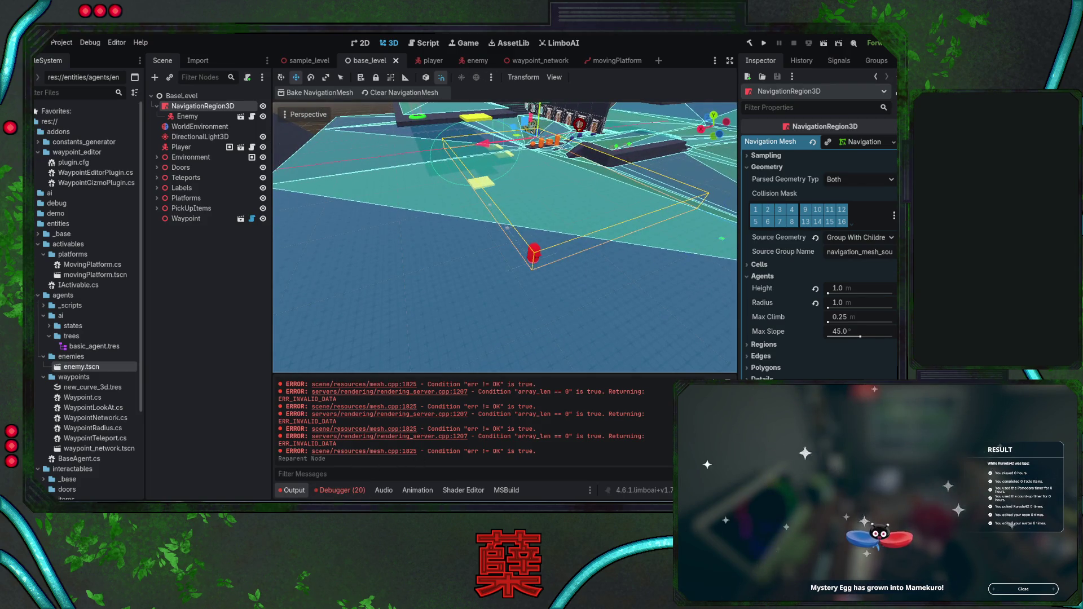
key("alt+Tab")
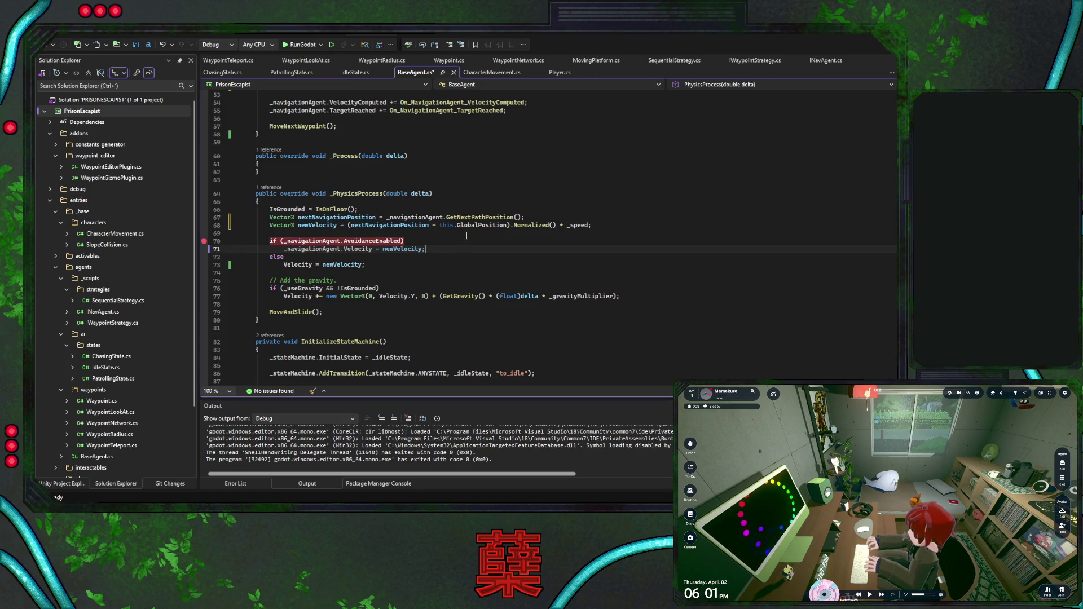
Save BaseAgent.cs, start RunGodot under the debugger, and continue past the MoveNextWaypoint breakpoint
key("ctrl+s")
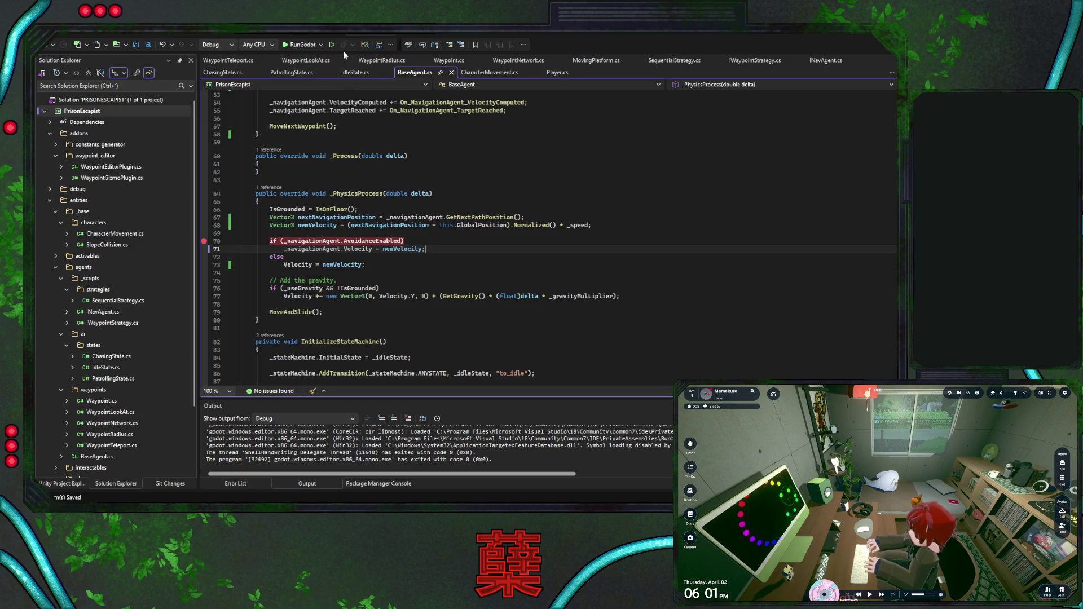
left_click(302, 44)
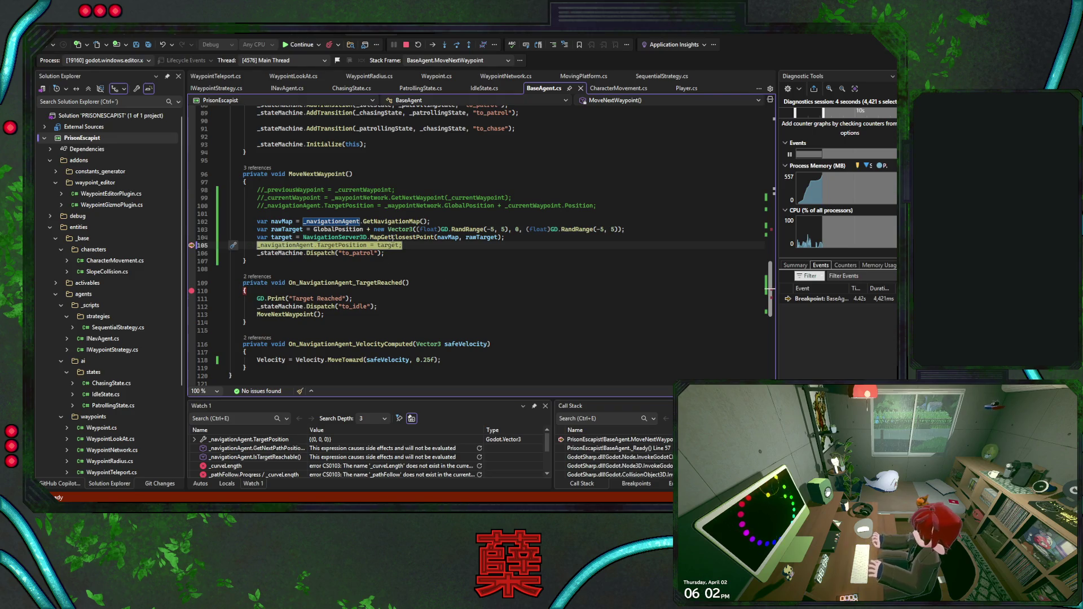
left_click(304, 47)
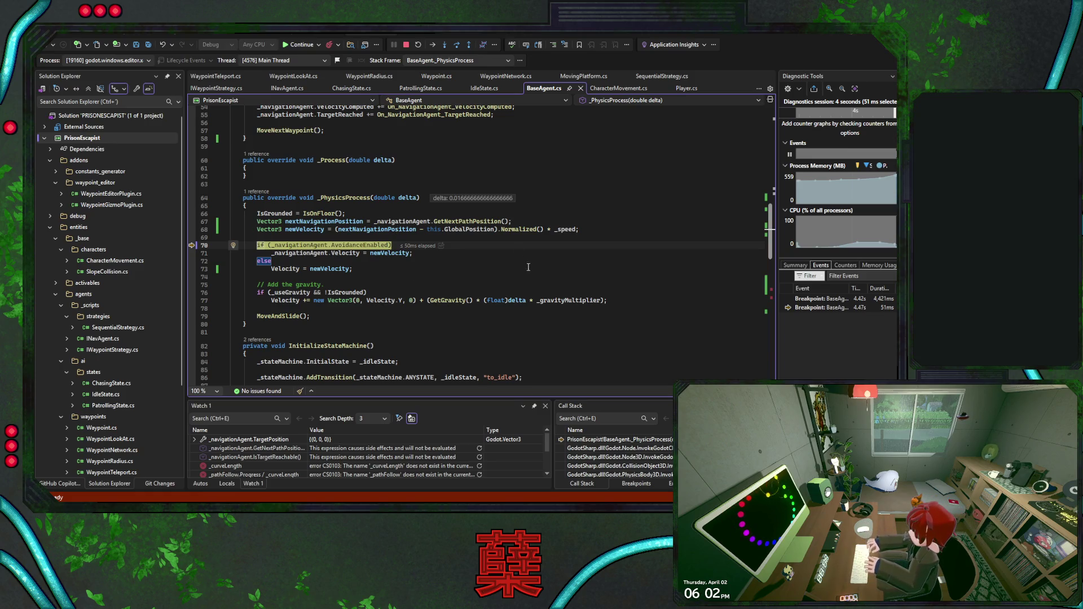
Add a line 70 breakpoint at the AvoidanceEnabled check and continue through several hits
left_click(301, 45)
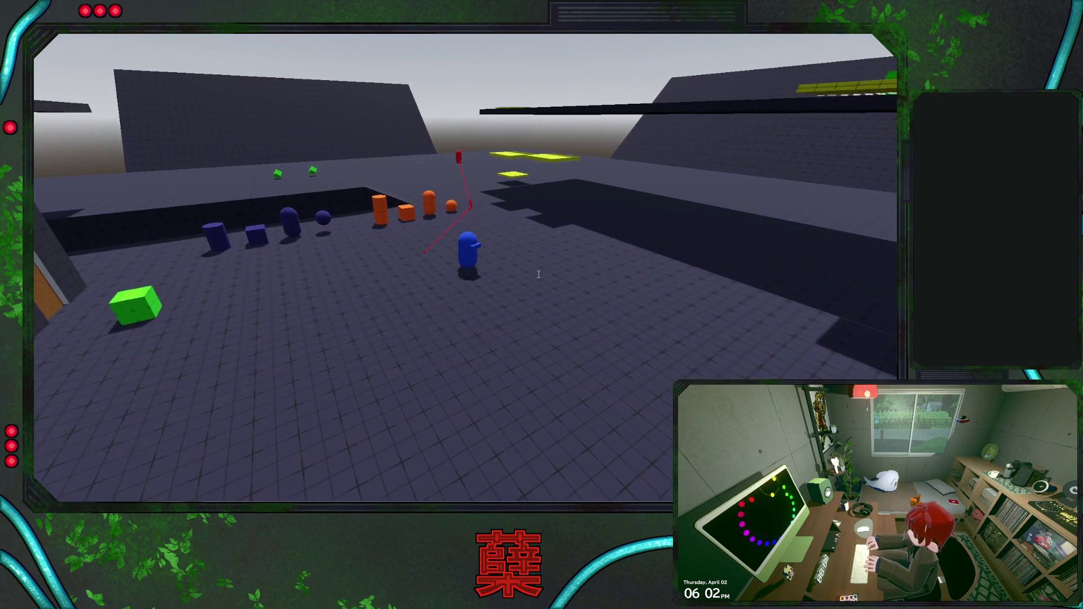
key("F9")
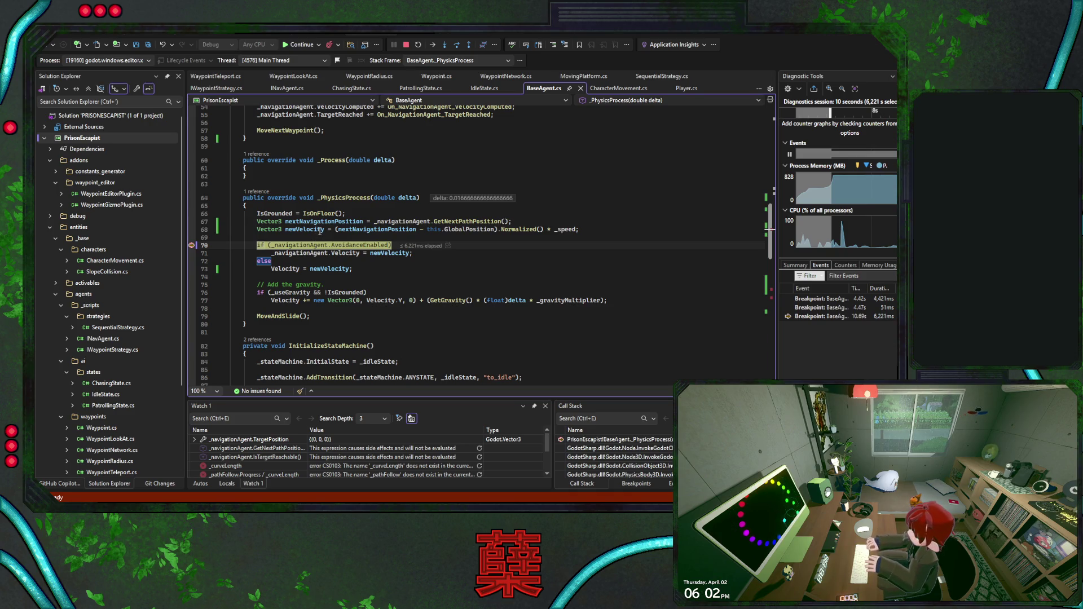
key("F5")
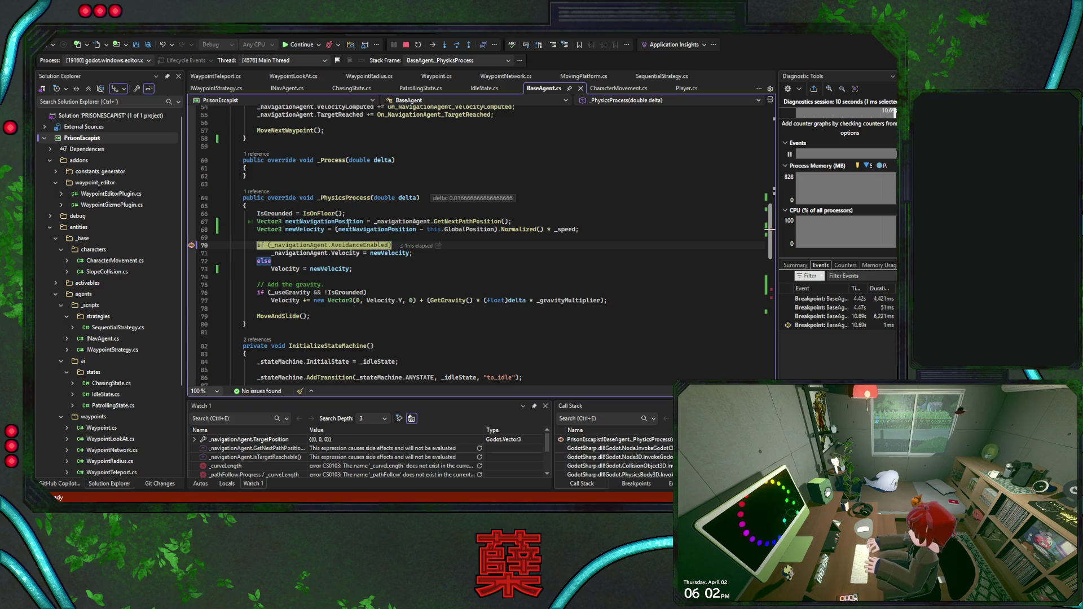
key("F5")
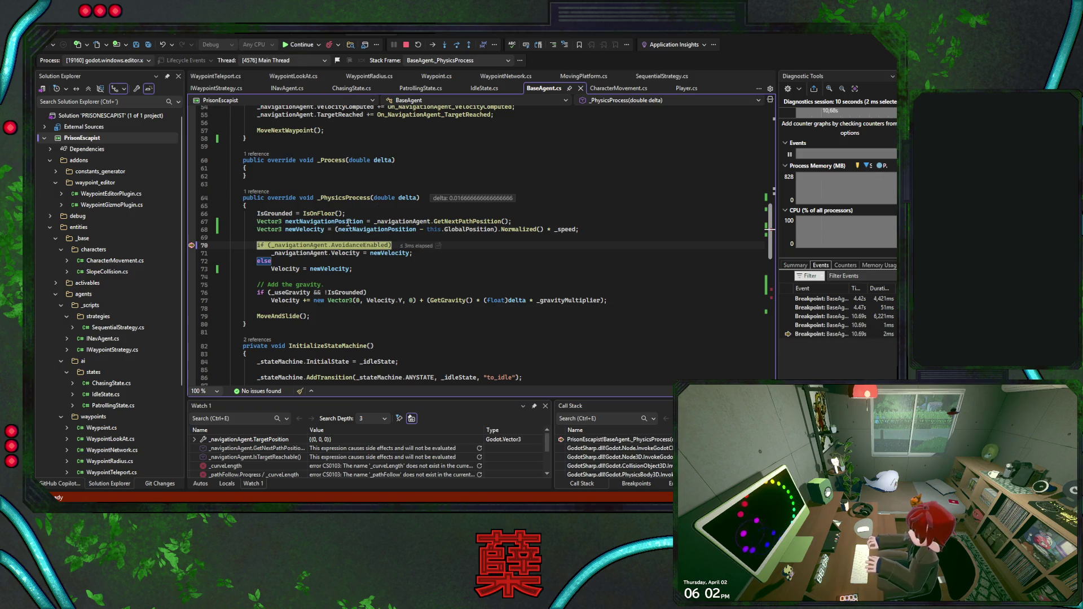
left_click(298, 45)
left_click(447, 271)
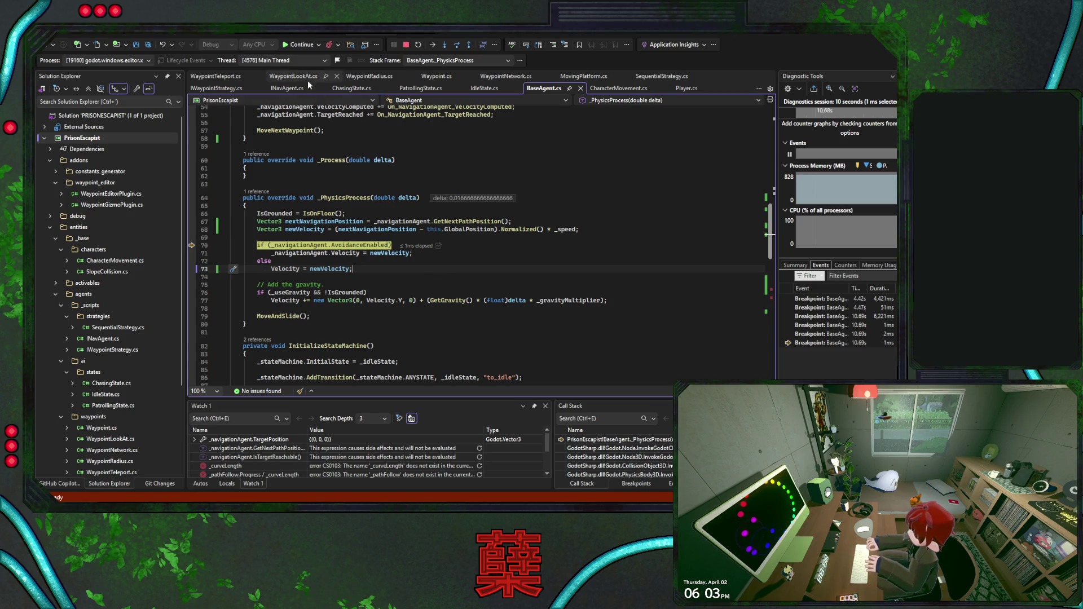
left_click(298, 47)
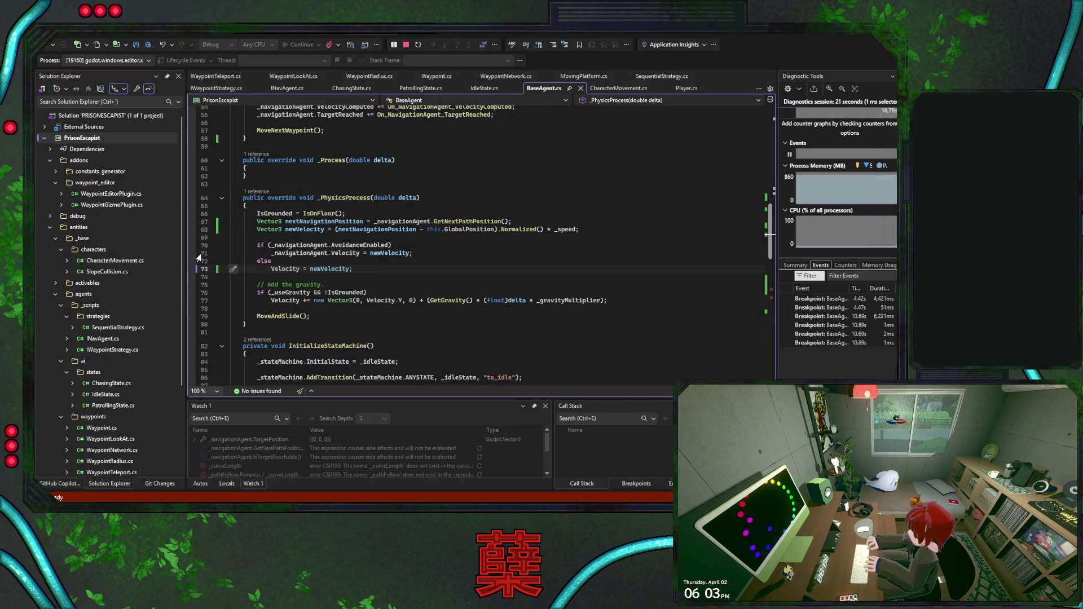
left_click(192, 246)
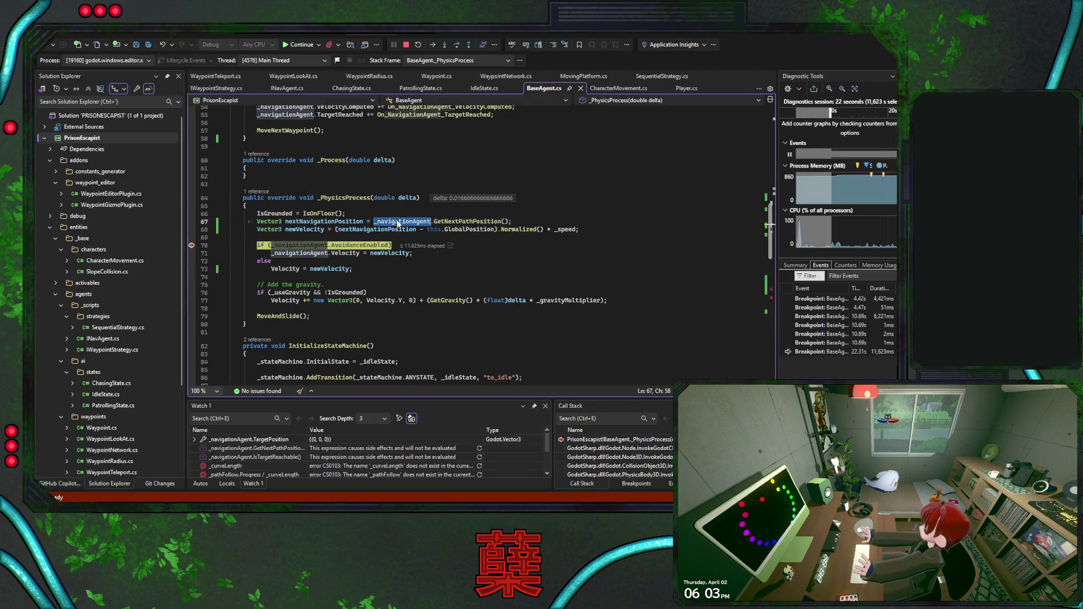
Change the _curveLength watch to _navigationAgent, try path member names, then cancel the edit
double_click(262, 463)
type("_navigationAgent")
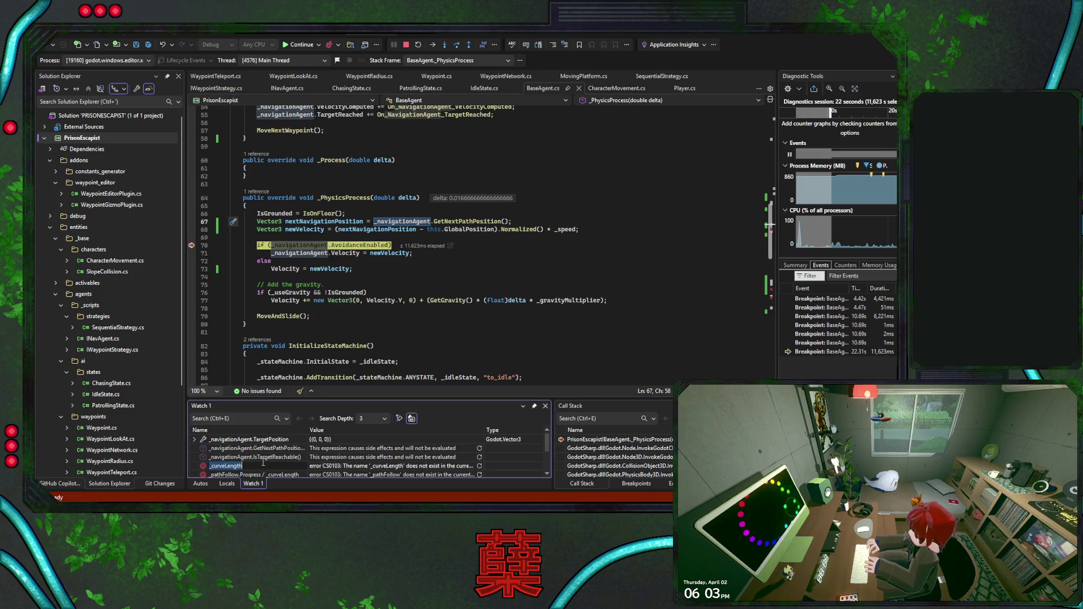
key("Return")
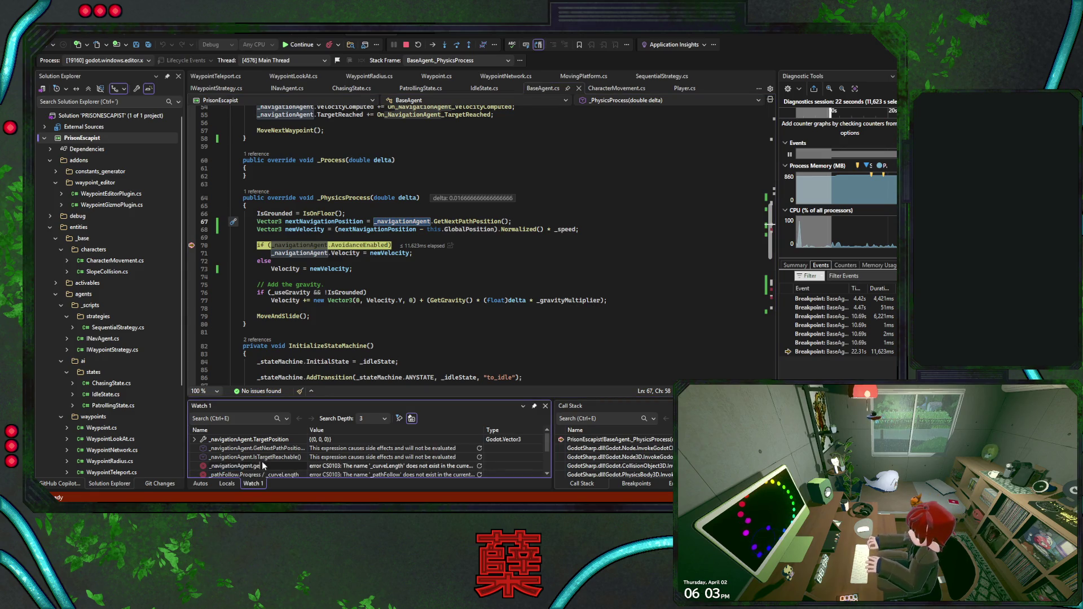
key("BackSpace")
key("BackSpace")
key("BackSpace")
type("path")
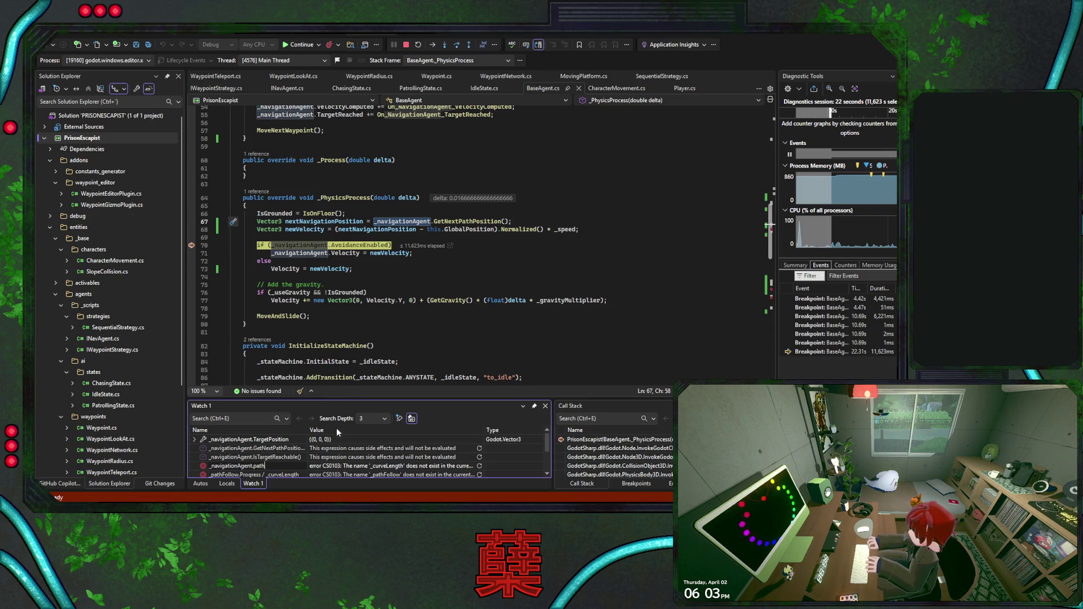
key("BackSpace")
key("BackSpace")
key("BackSpace")
key("BackSpace")
type("GetPath")
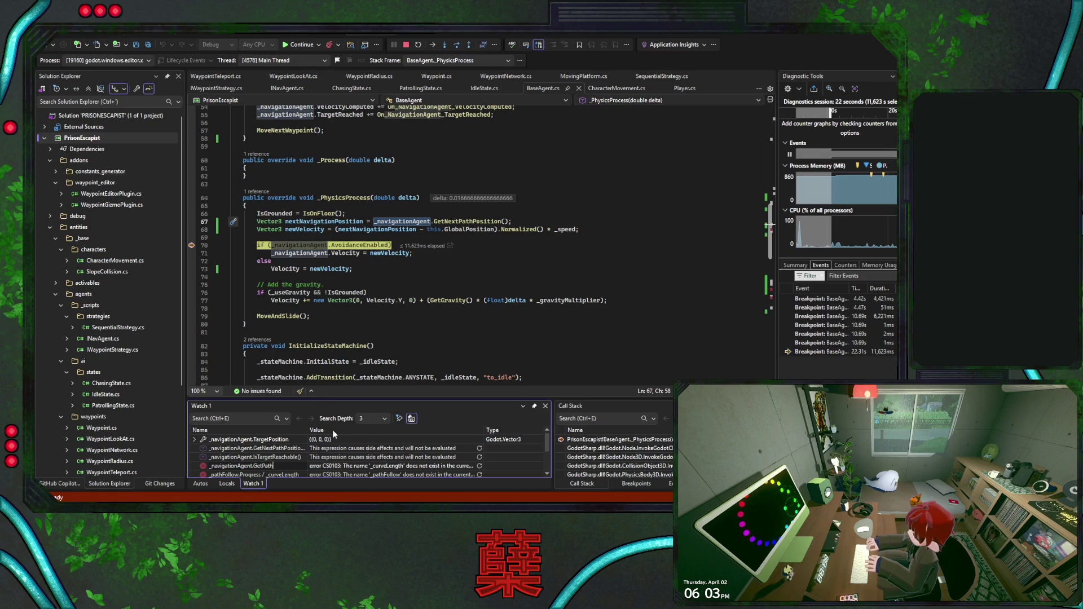
key("Escape")
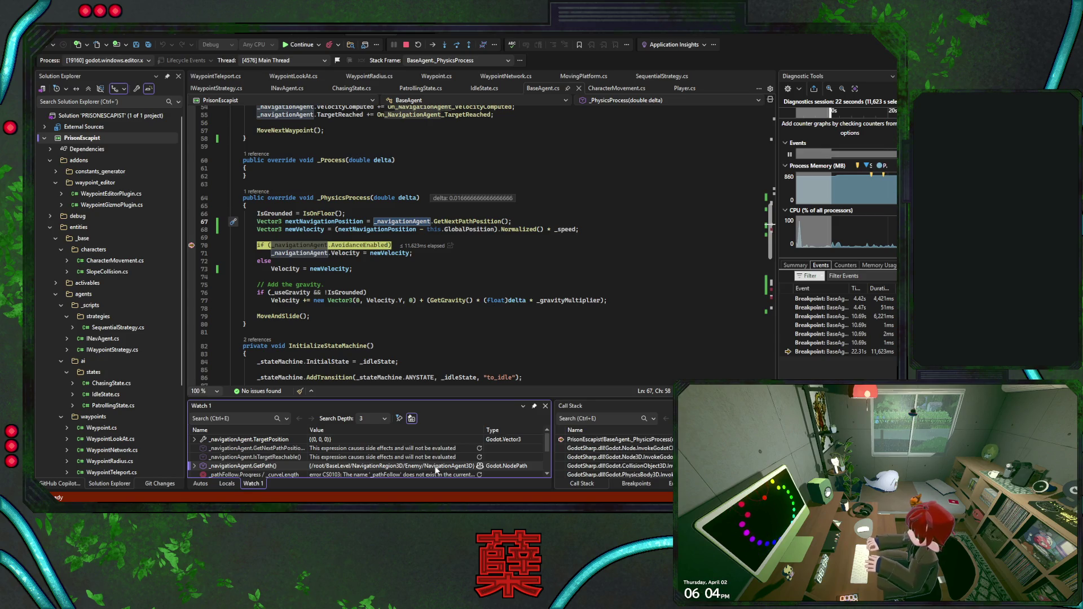
Watch _navigationAgent.GetCurrentNavigationPath() and expand it to list its 11 Vector3 points
double_click(282, 466)
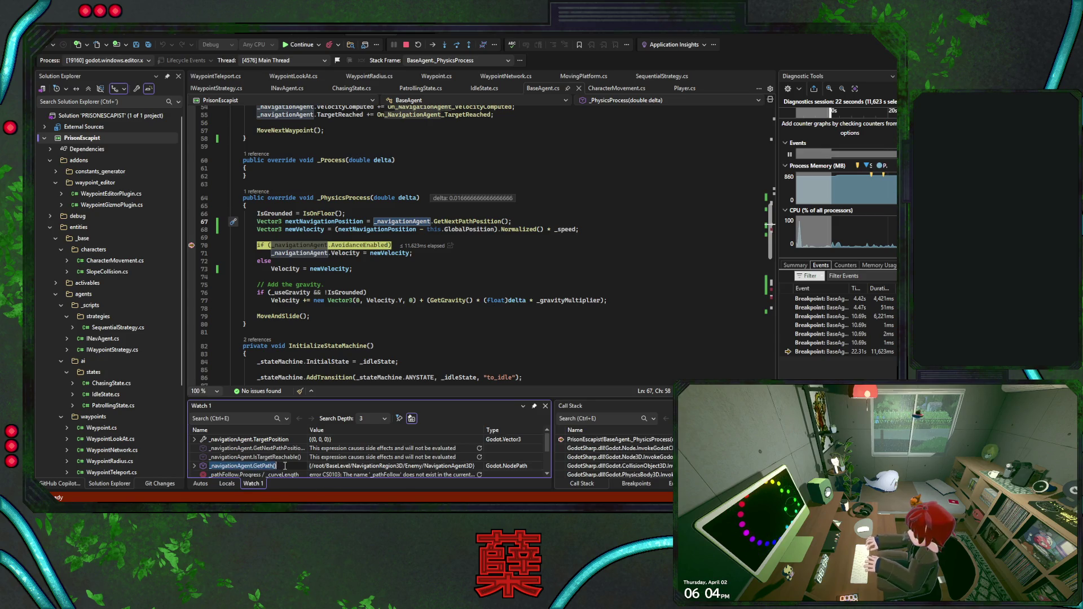
key("ctrl+shift+Left")
type("Path")
key("Return")
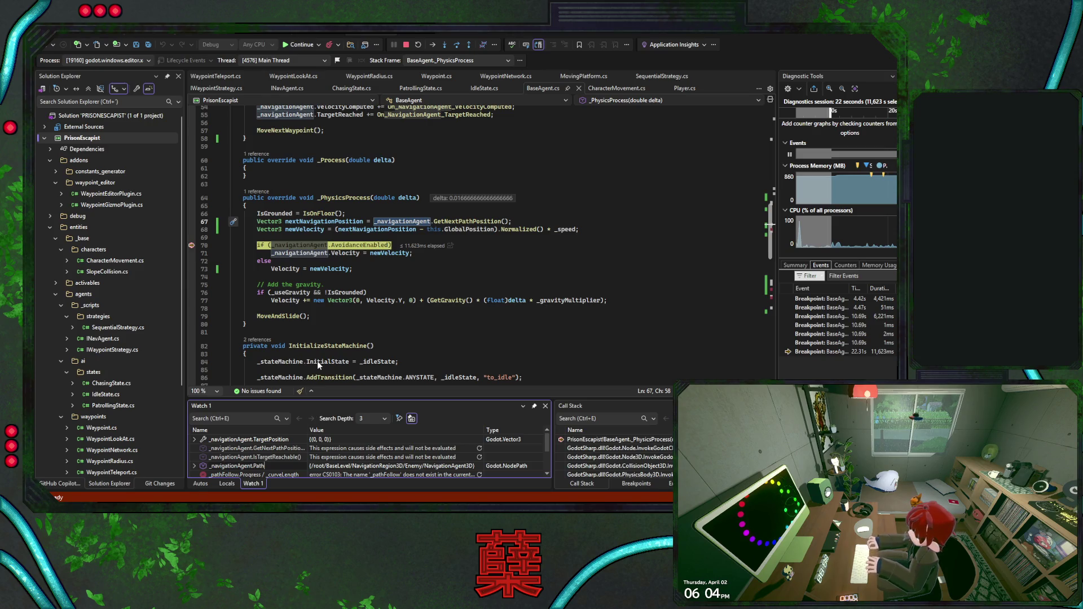
type("GetCurrentNavigationPath")
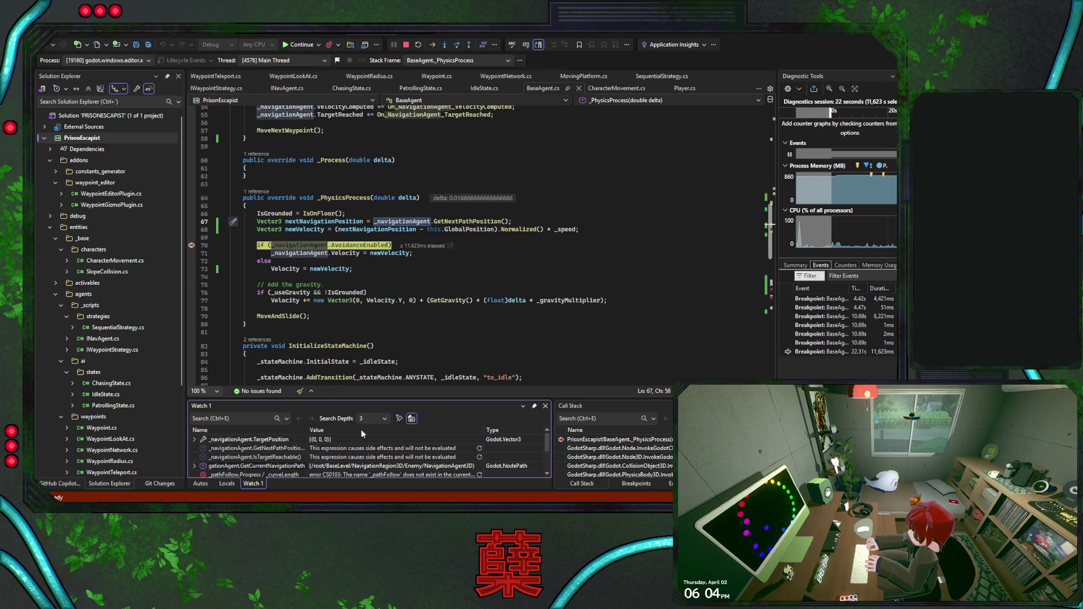
type("()")
key("Return")
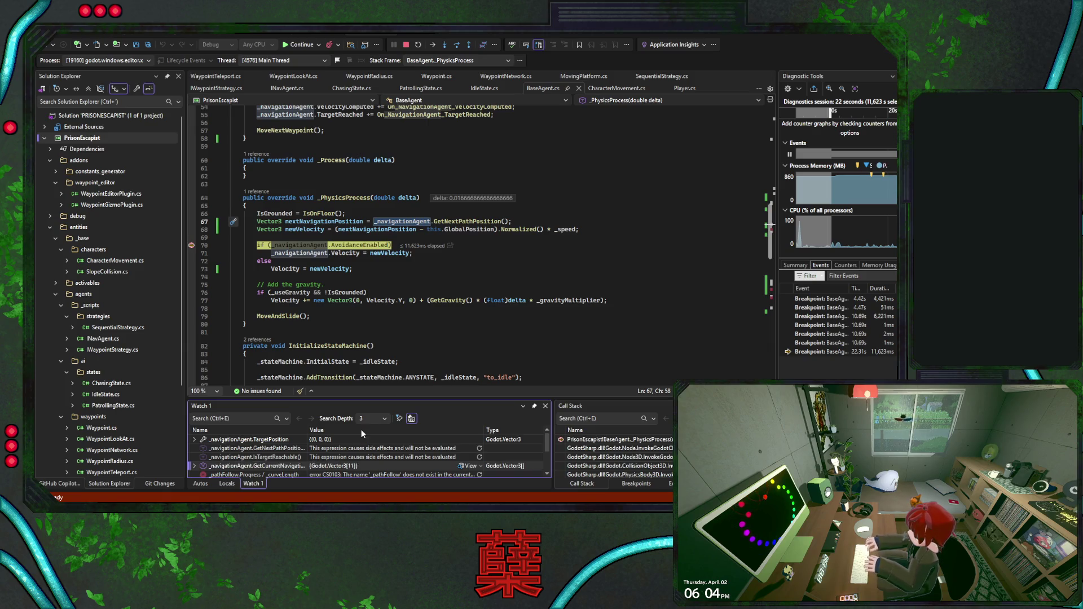
left_click(194, 465)
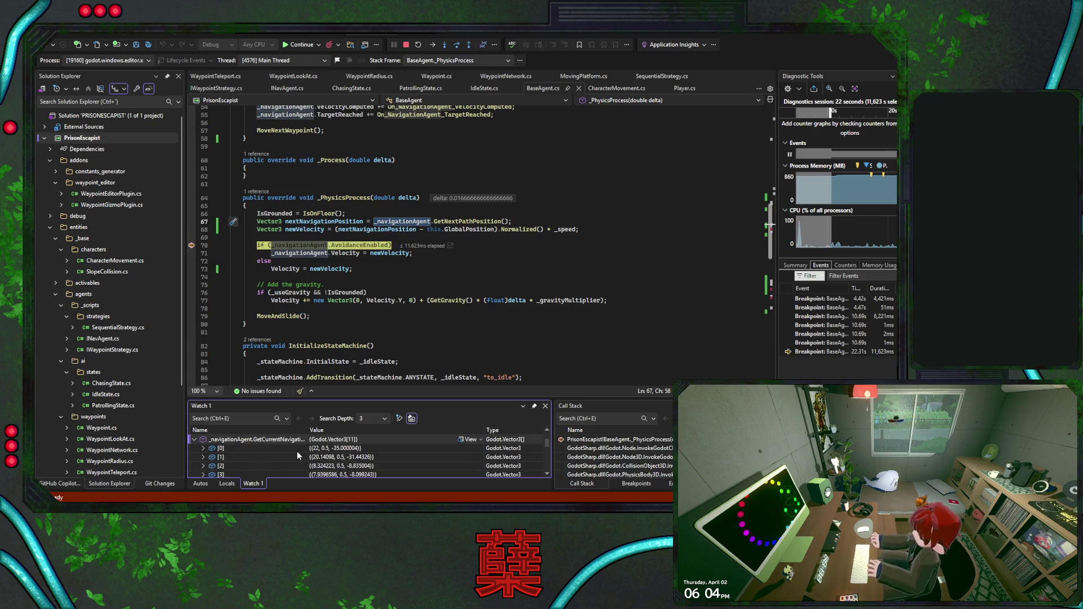
Scroll the path points from (32, 0.5, -35.00004) to about (0, 0.5, 0), then collapse the entry
scroll(282, 452, "down", 2)
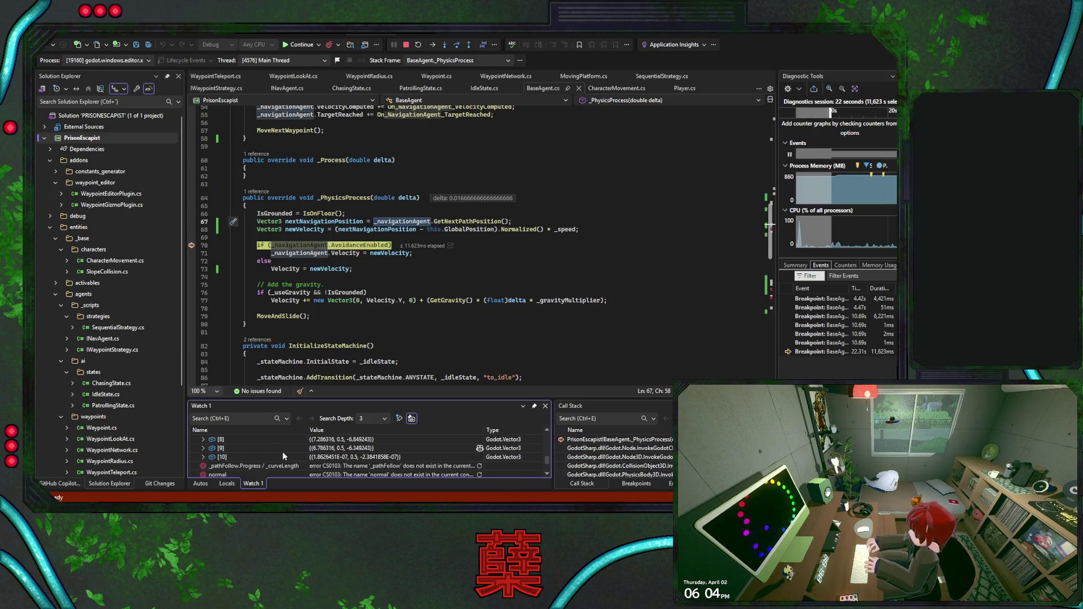
scroll(282, 451, "down", 1)
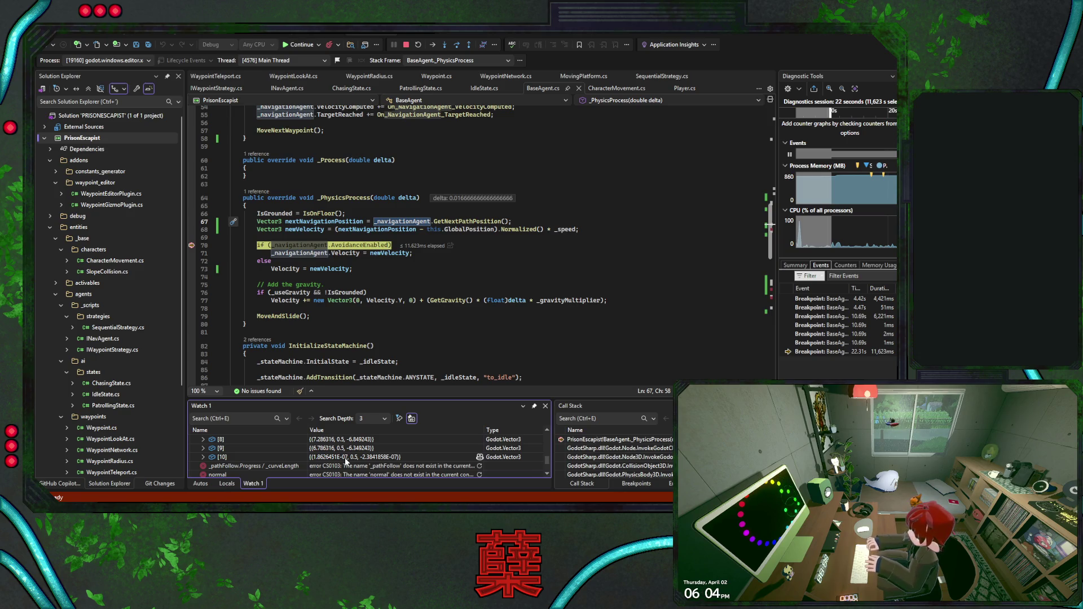
scroll(272, 457, "up", 4)
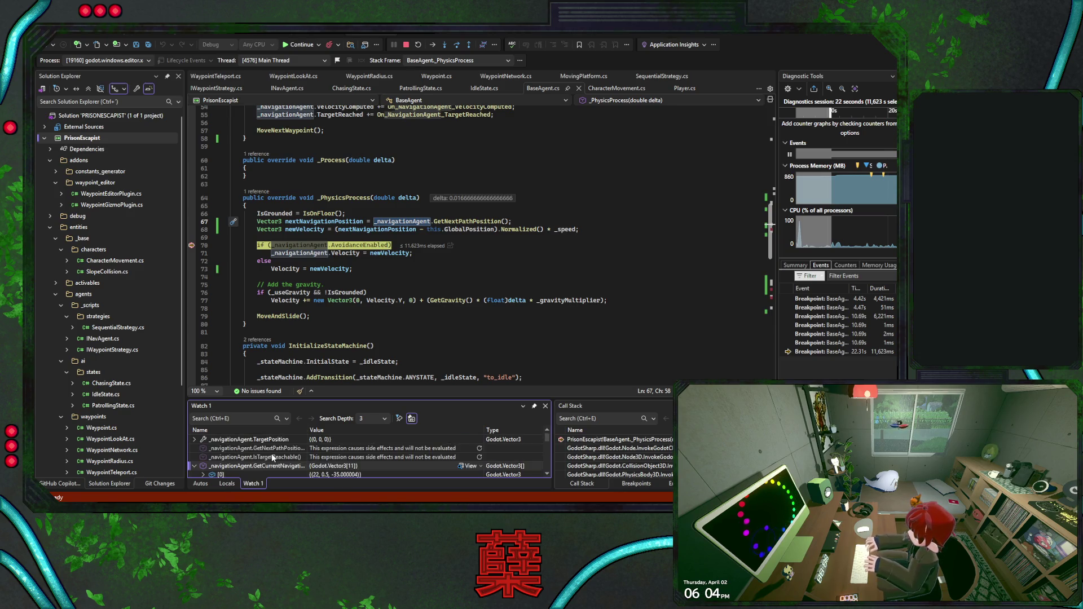
scroll(288, 449, "down", 4)
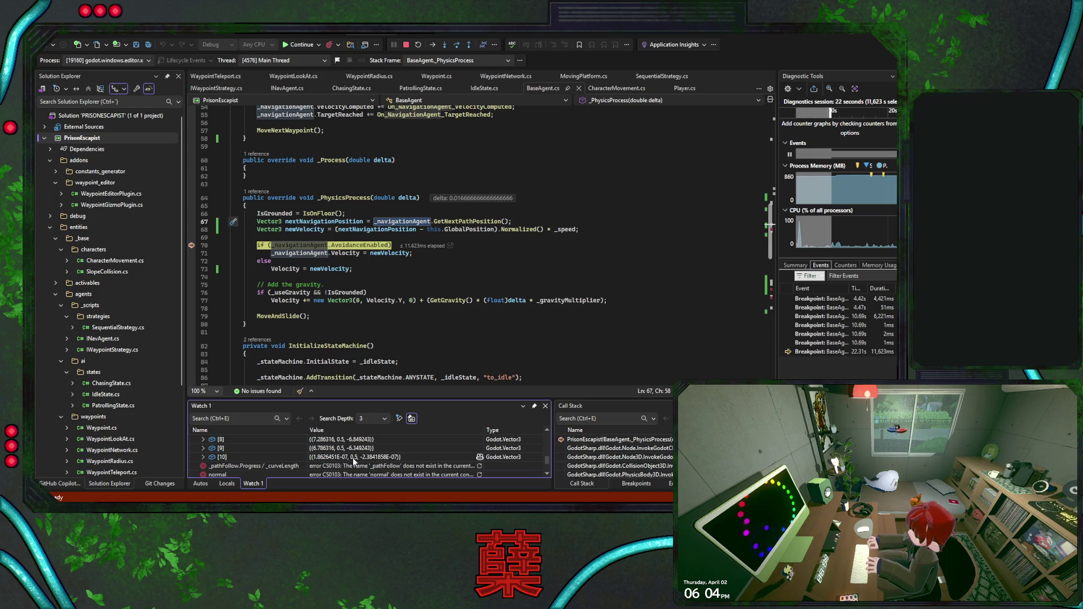
scroll(353, 458, "up", 3)
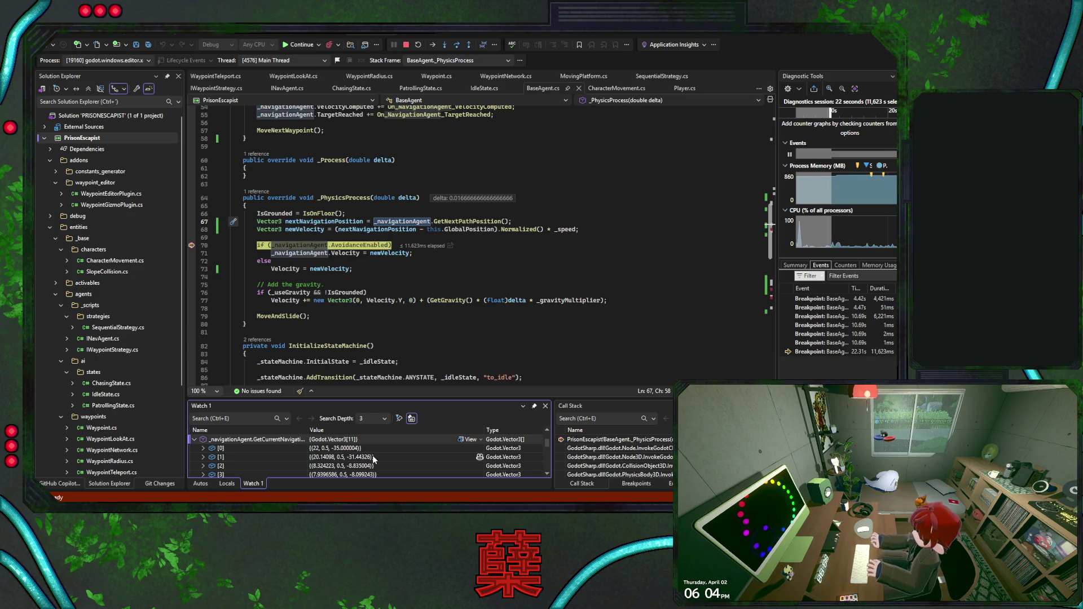
scroll(373, 459, "down", 5)
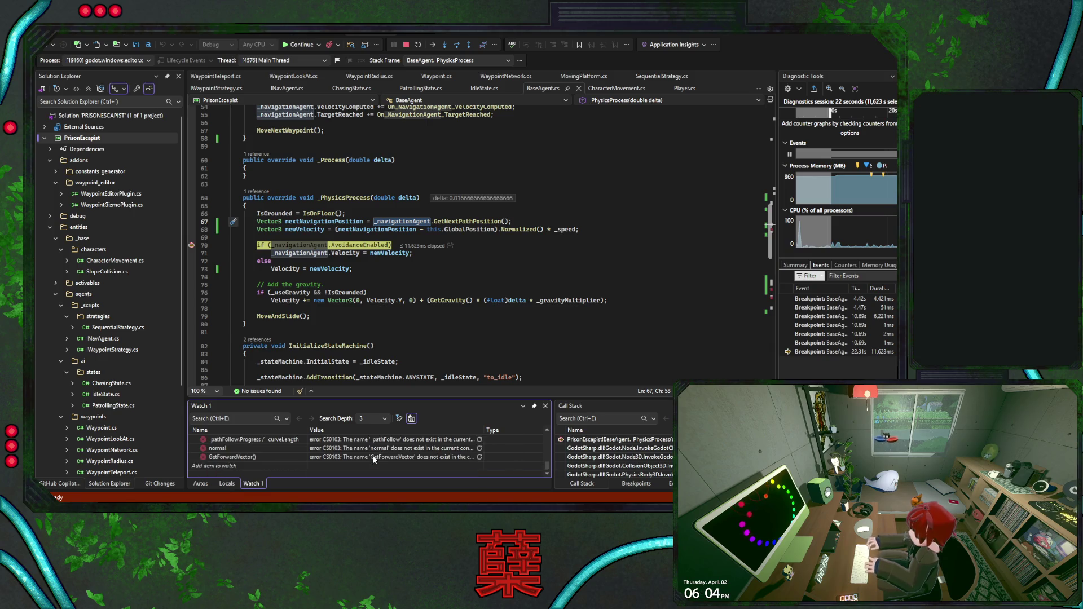
scroll(372, 455, "up", 1)
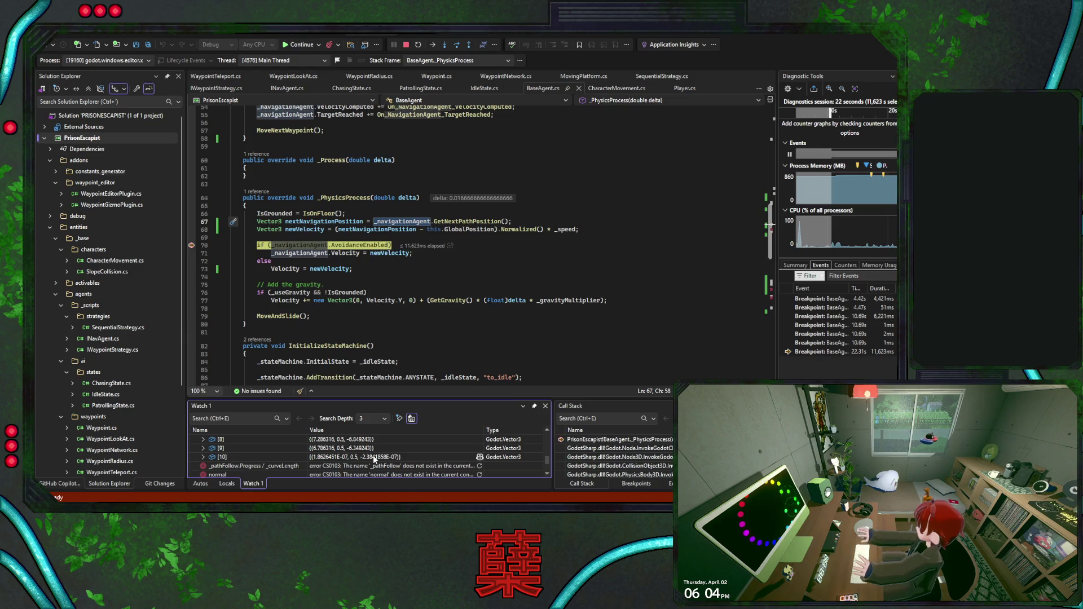
scroll(368, 455, "up", 2)
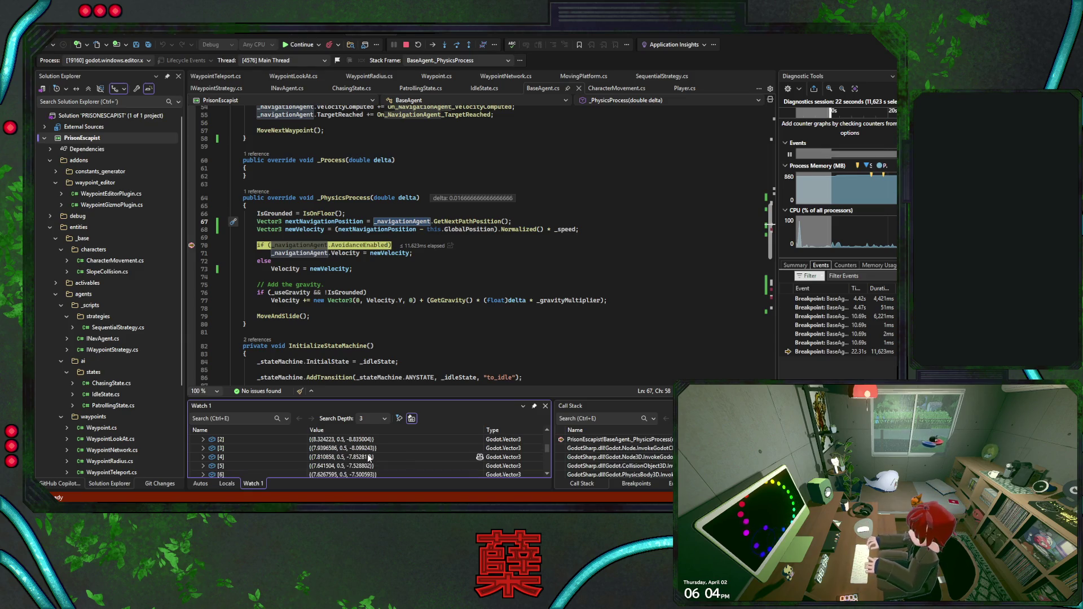
scroll(368, 456, "up", 1)
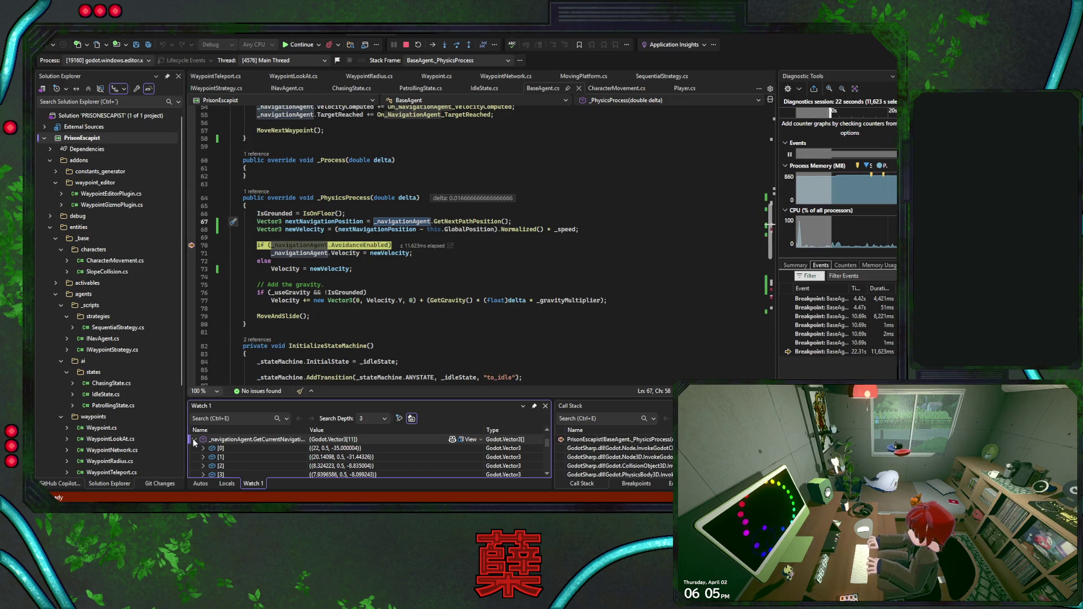
left_click(194, 440)
Rewind to line 67, step into GetNextPathPosition and GetPtr, then step back out to line 68
left_click_drag(192, 245, 196, 222)
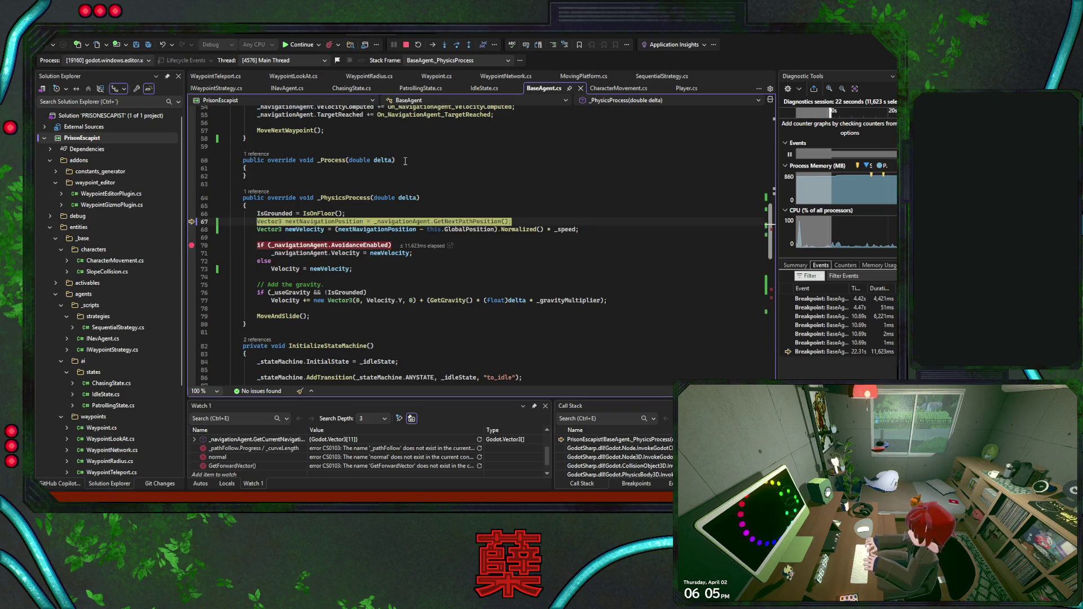
left_click(445, 47)
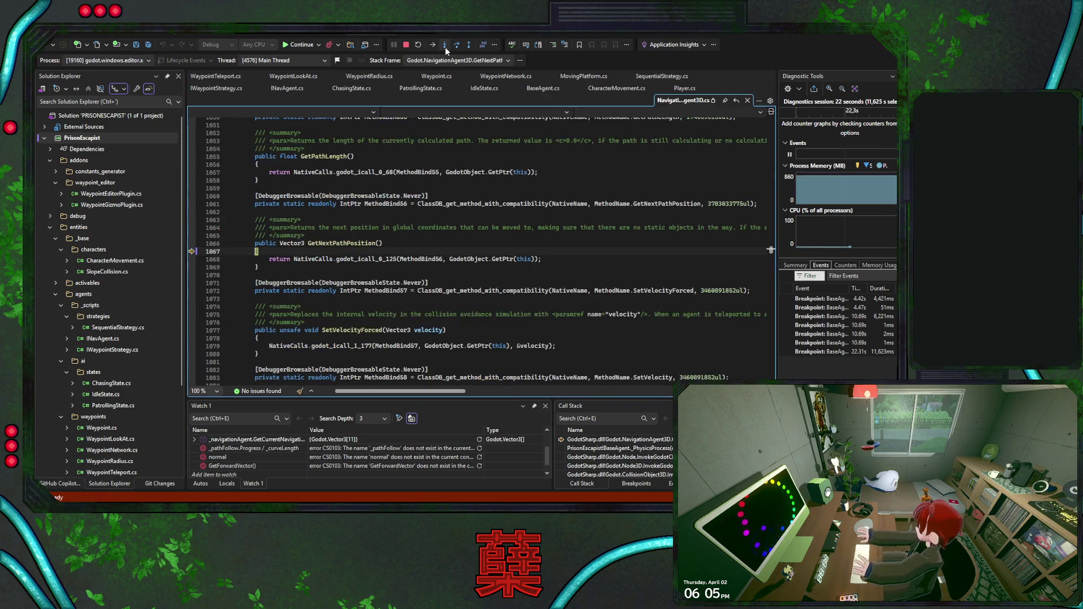
left_click(445, 45)
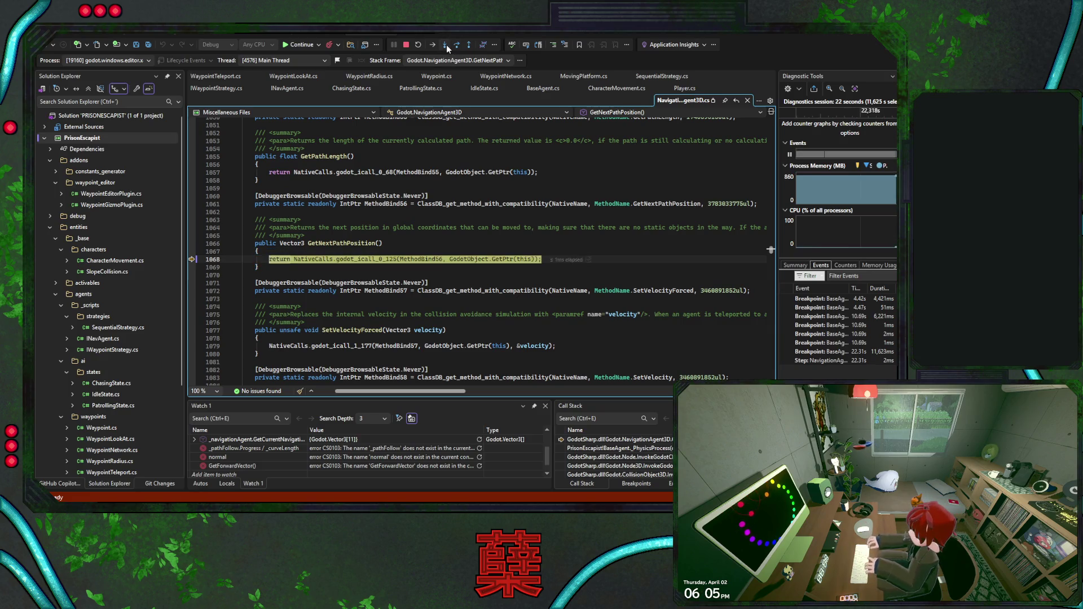
left_click(446, 45)
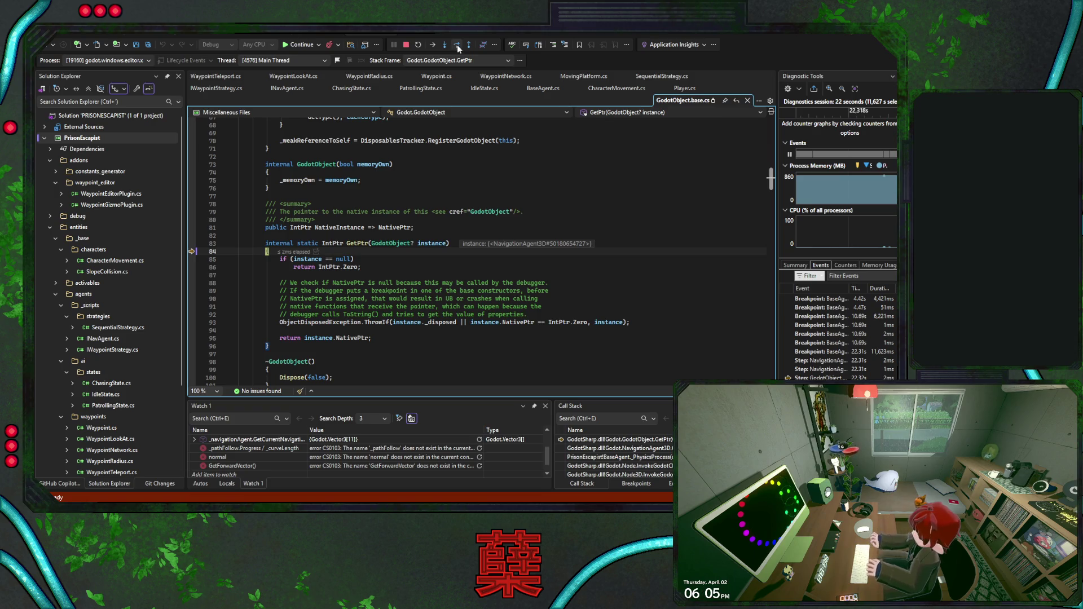
left_click(466, 47)
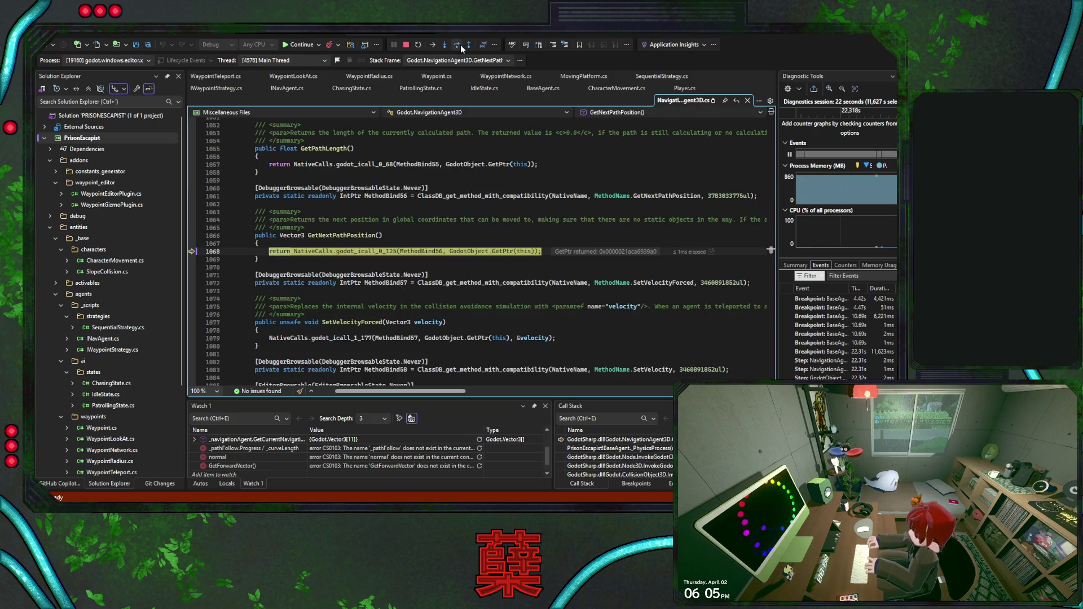
left_click(464, 47)
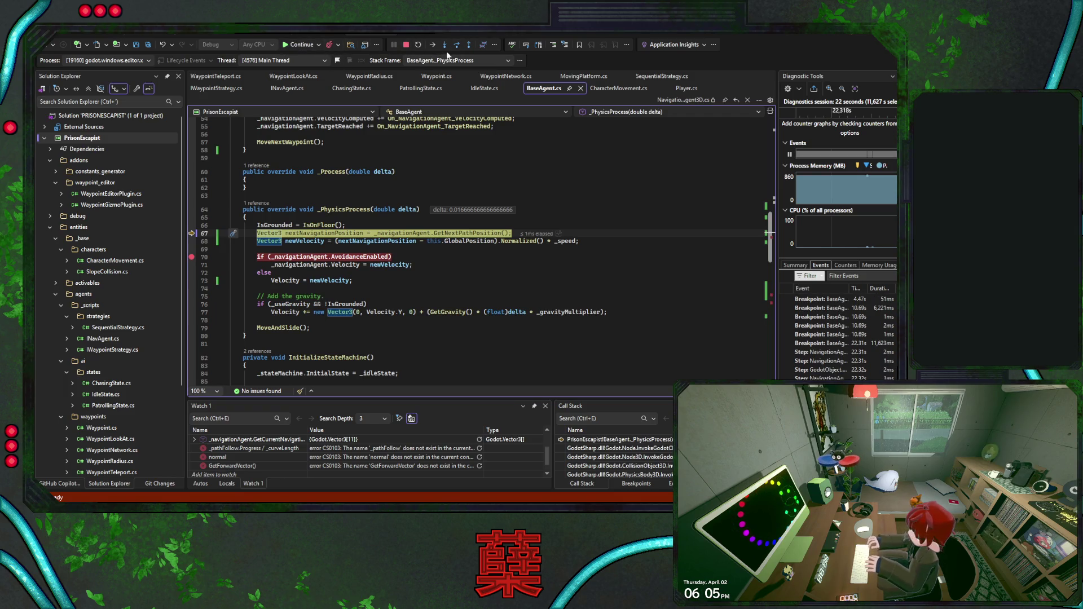
left_click(457, 45)
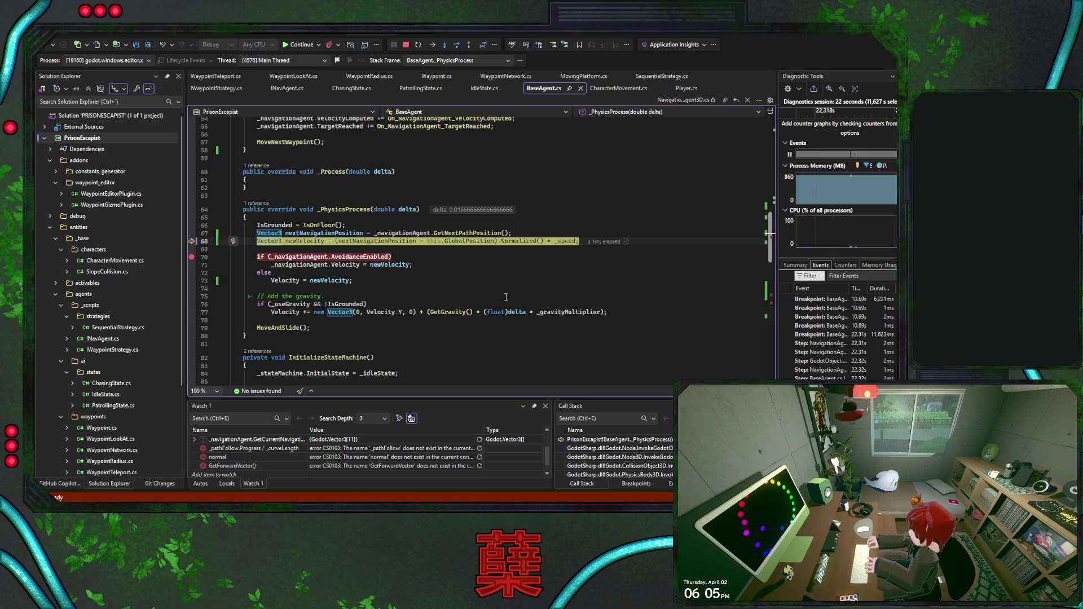
Scroll down to MoveNextWaypoint's random navmesh target code and focus the Watch 1 list
scroll(506, 297, "down", 9)
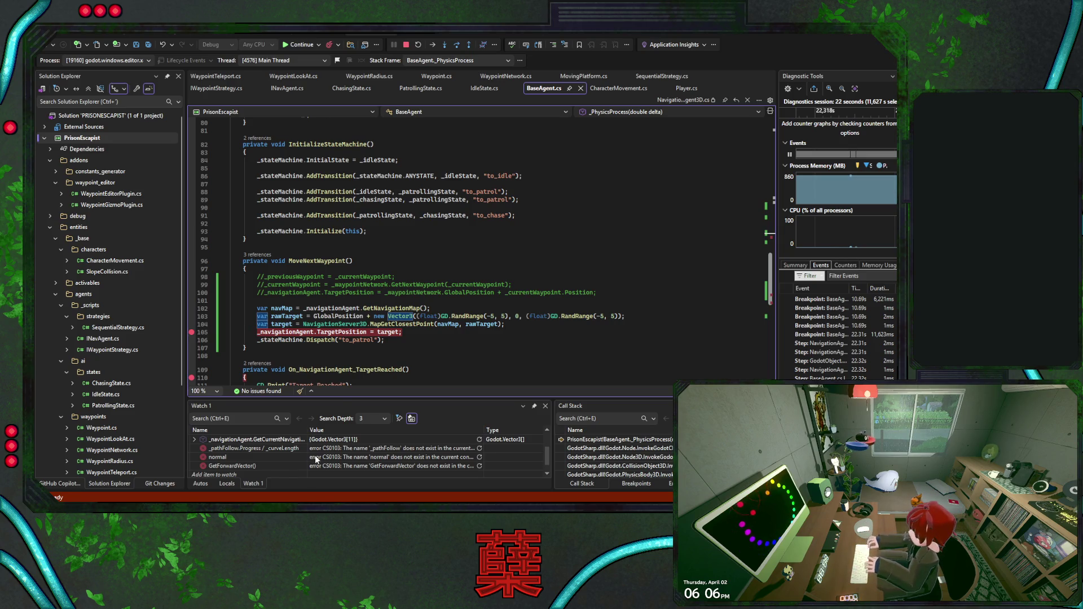
left_click(196, 442)
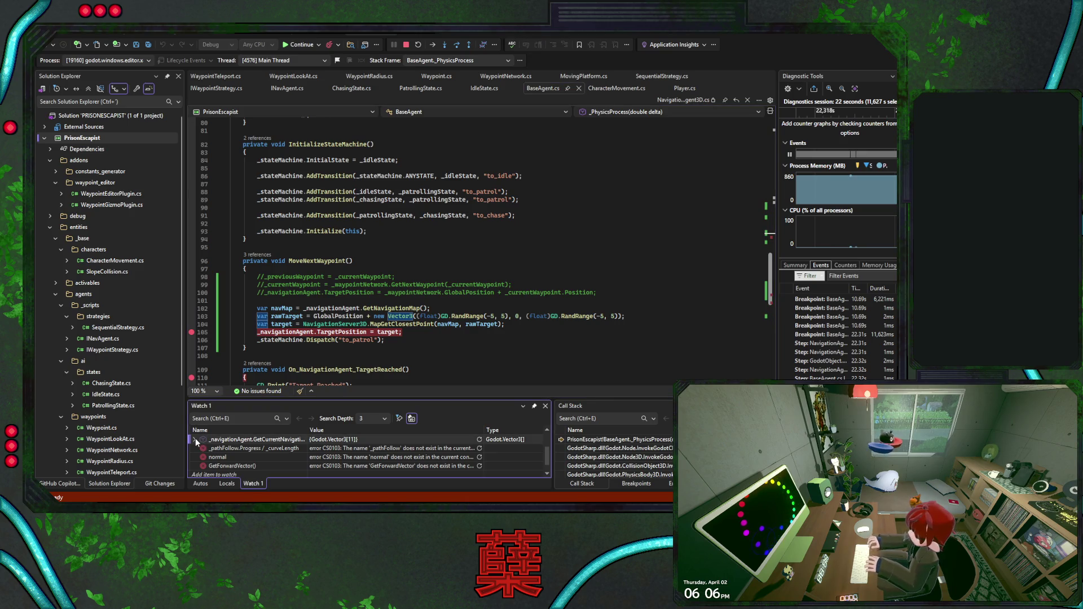
Expand and collapse the GetCurrentNavigationPath watch, return to the paused line, then stop debugging
key("ctrl+v")
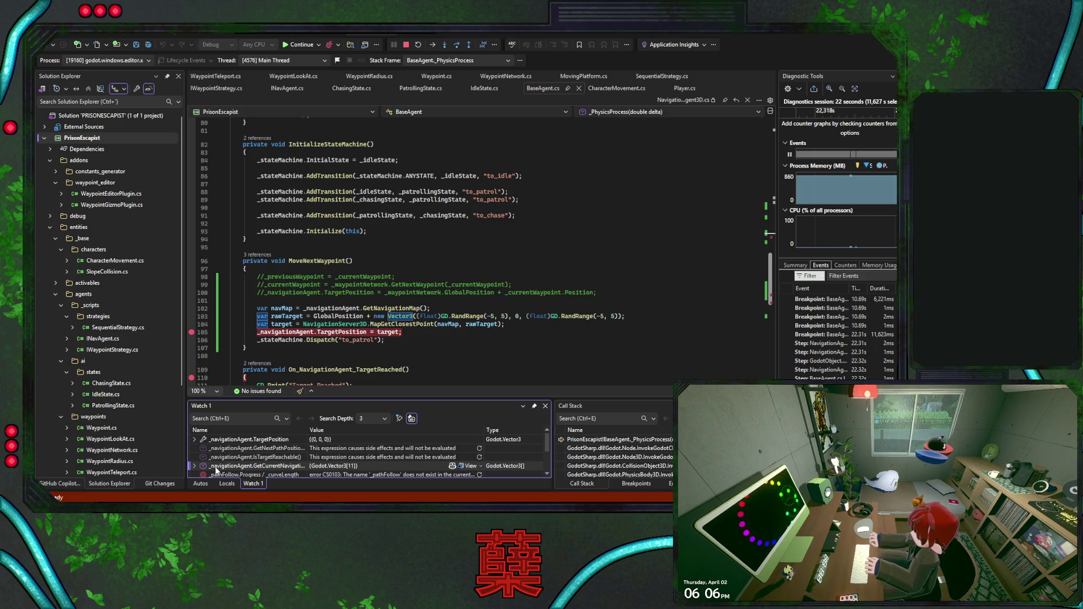
left_click(195, 466)
scroll(261, 459, "down", 4)
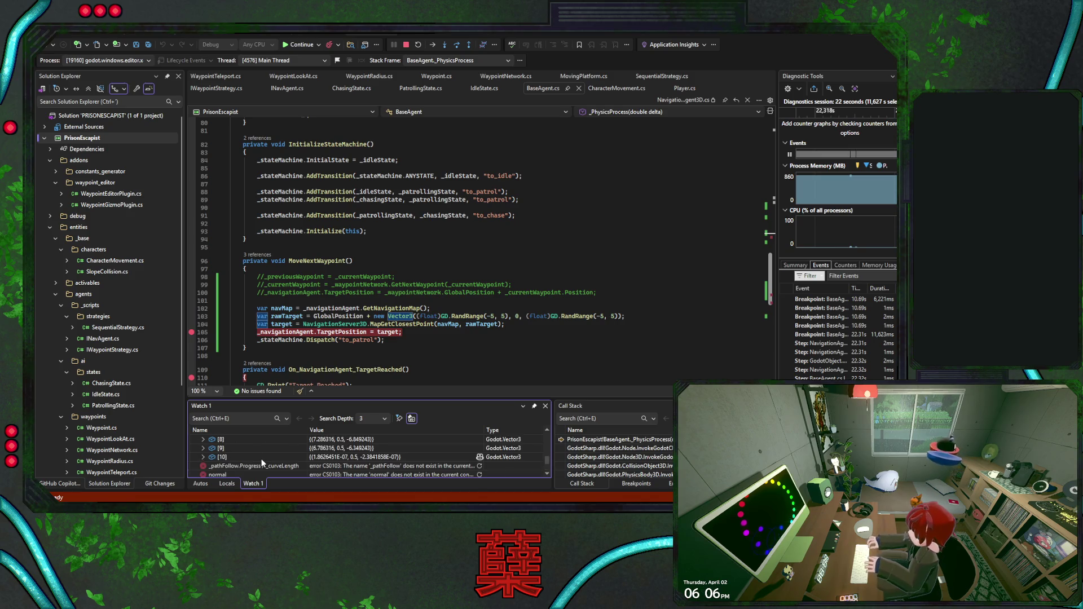
scroll(355, 460, "up", 3)
scroll(260, 462, "up", 1)
left_click(200, 466)
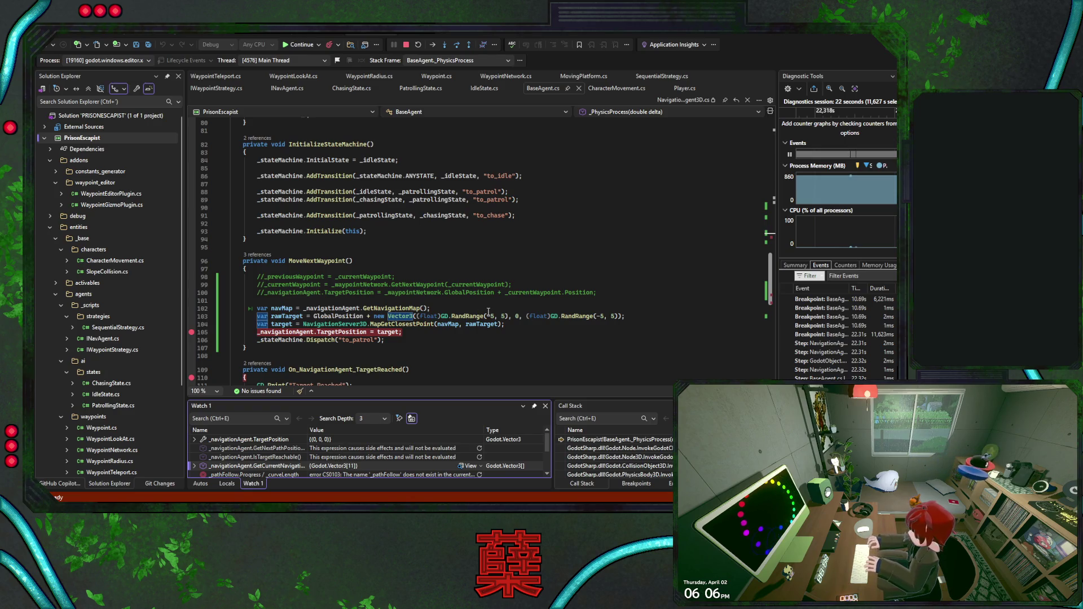
key("F10")
key("F10")
key("F10")
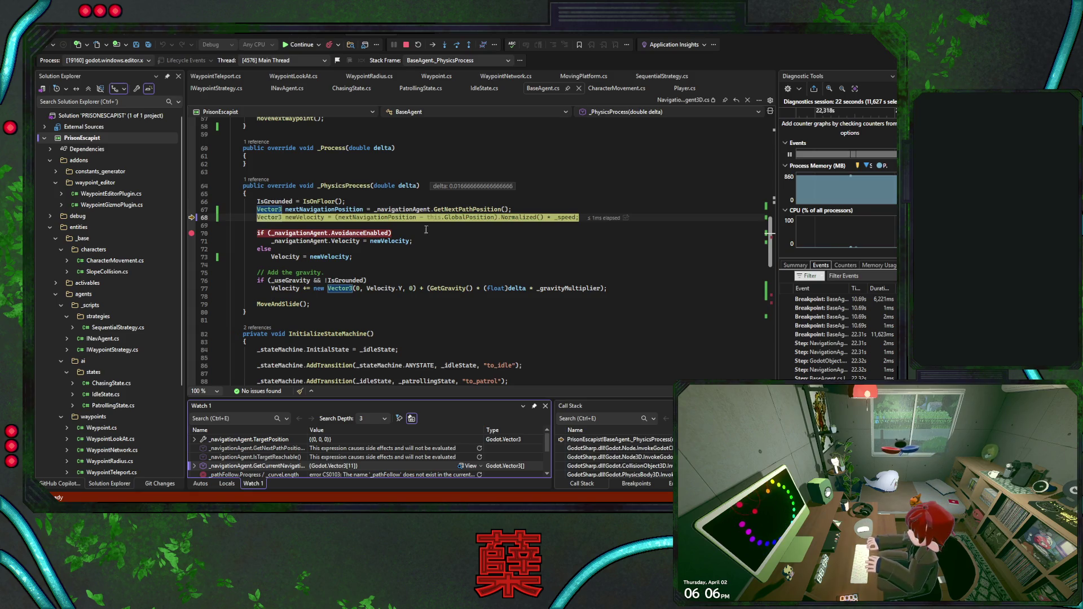
left_click(406, 44)
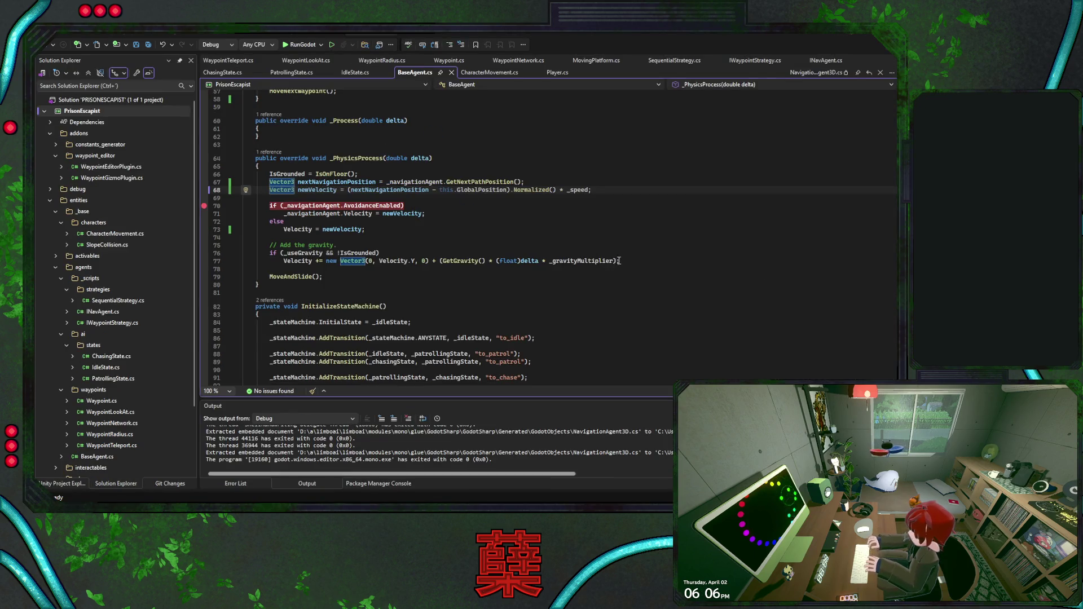
Comment out the gravity lines 76–77 in _PhysicsProcess and save BaseAgent.cs
left_click_drag(619, 260, 630, 252)
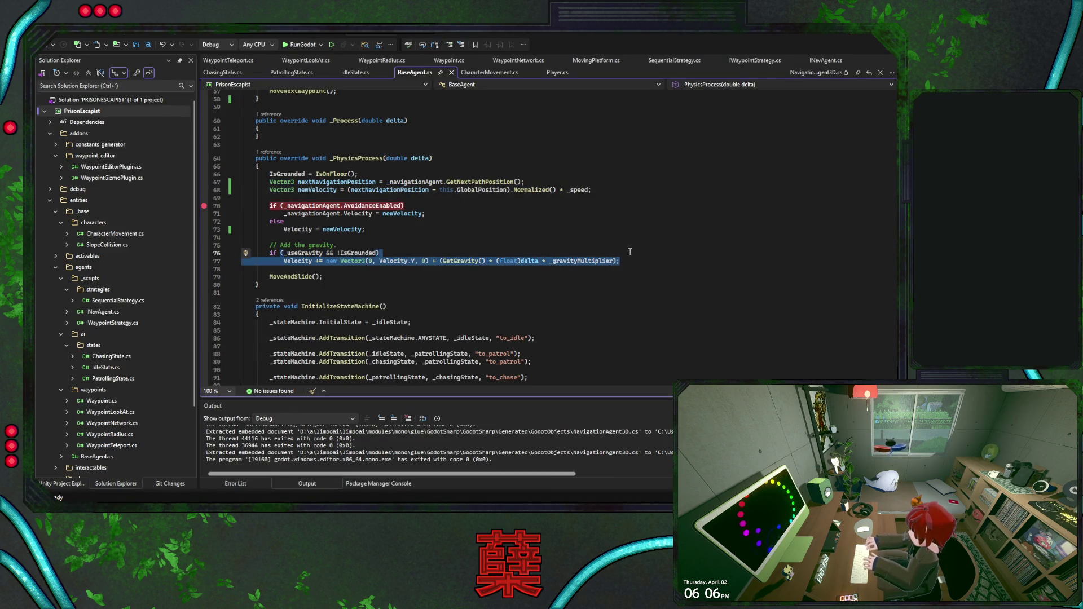
key("ctrl+k")
key("ctrl+c")
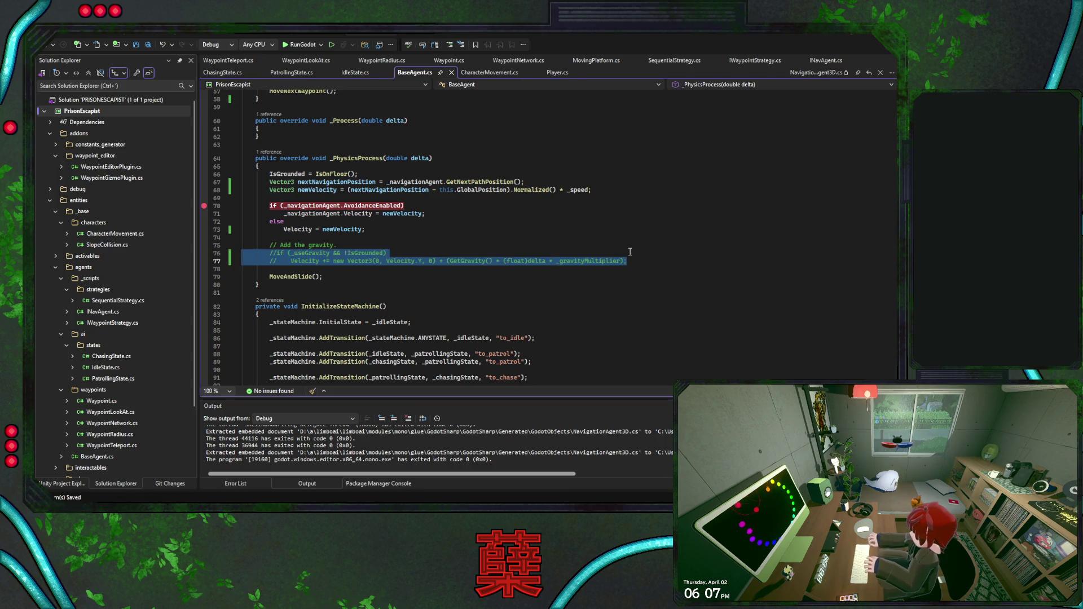
left_click(633, 256)
key("ctrl+s")
Remove the line-70 breakpoint and relaunch the game under the debugger
left_click(205, 206)
left_click(272, 205)
left_click(301, 45)
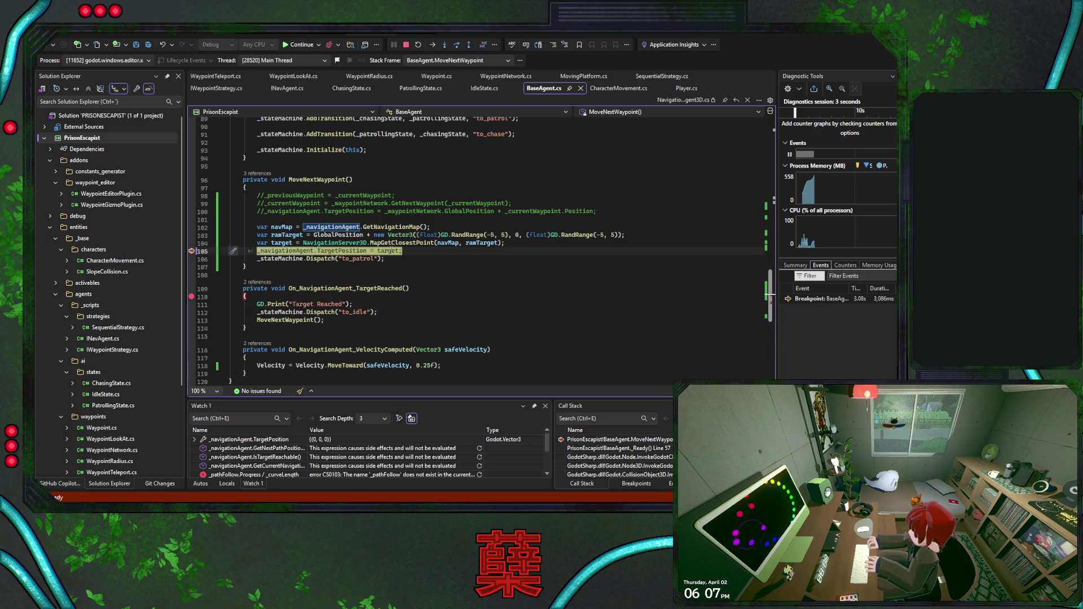
Resume the game, then move the blue player and orbit the camera to follow the red enemy
left_click(298, 45)
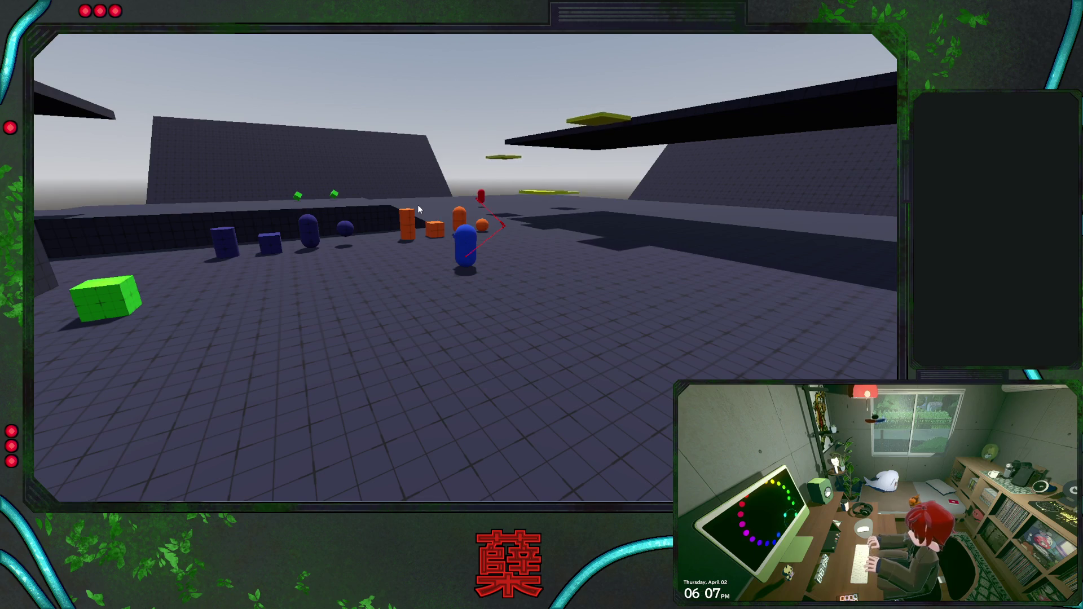
key("d")
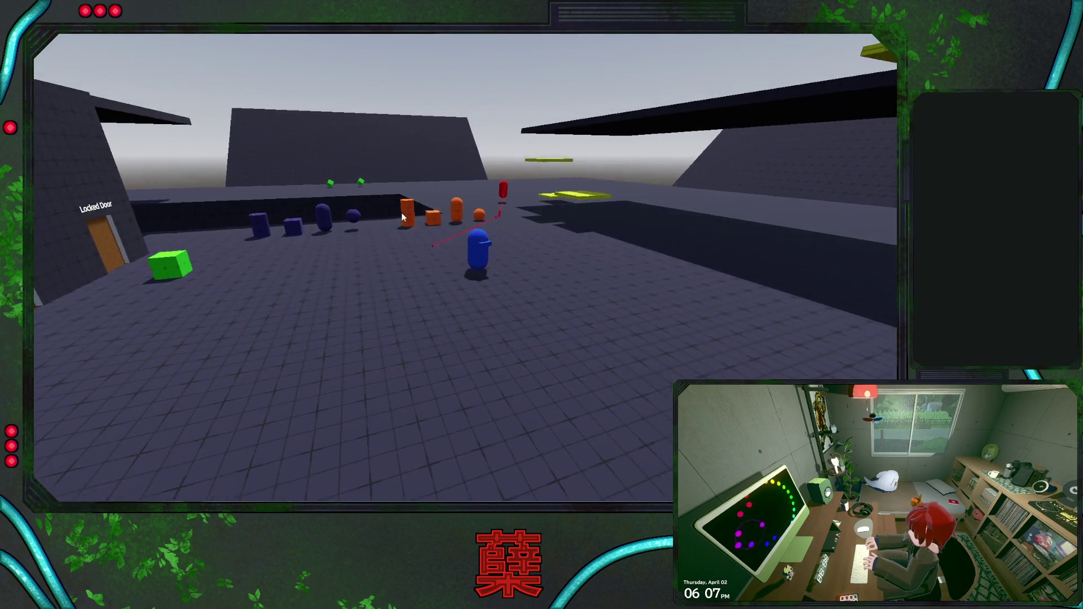
key("a")
mouse_move(449, 236)
left_mouse_down()
mouse_move(508, 237)
mouse_move(573, 201)
left_mouse_up()
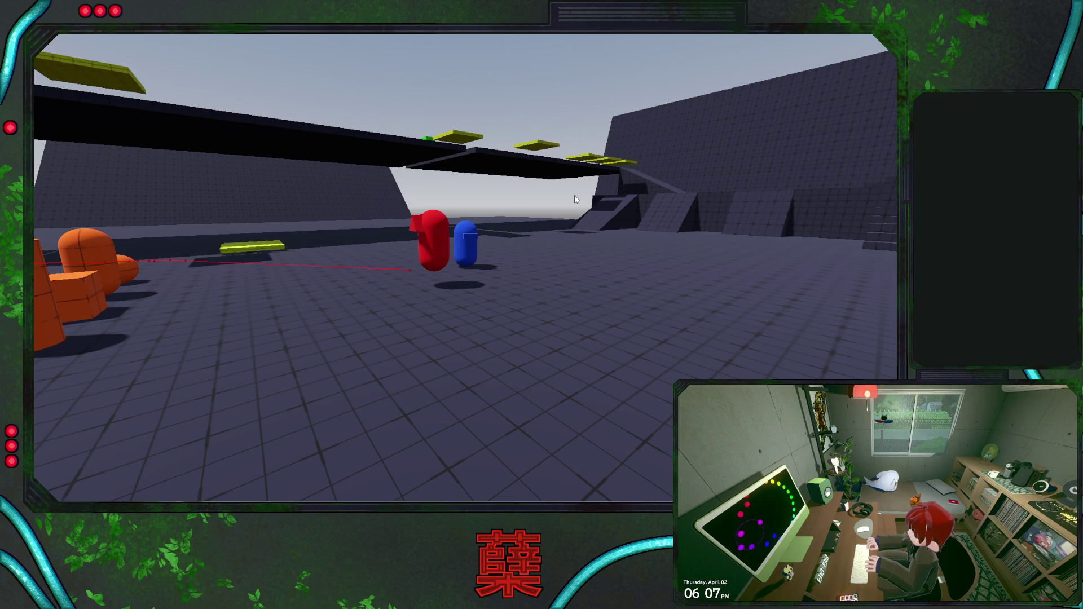
mouse_move(576, 199)
left_mouse_down()
mouse_move(609, 221)
mouse_move(676, 225)
mouse_move(556, 200)
left_mouse_up()
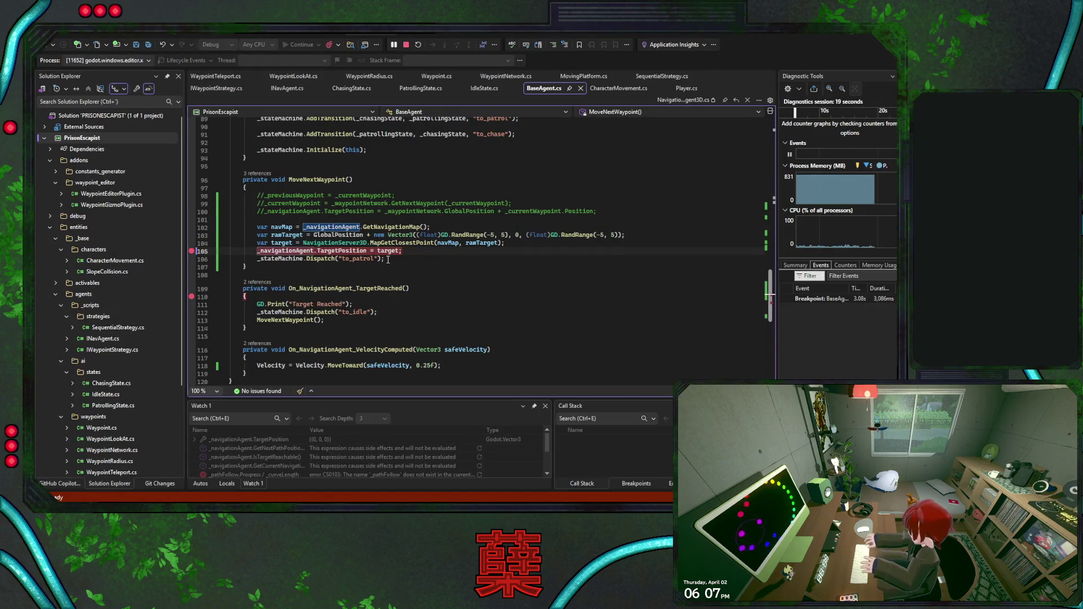
Resume with F5, set a breakpoint on the line-70 AvoidanceEnabled check, then stop debugging
scroll(373, 268, "down", 1)
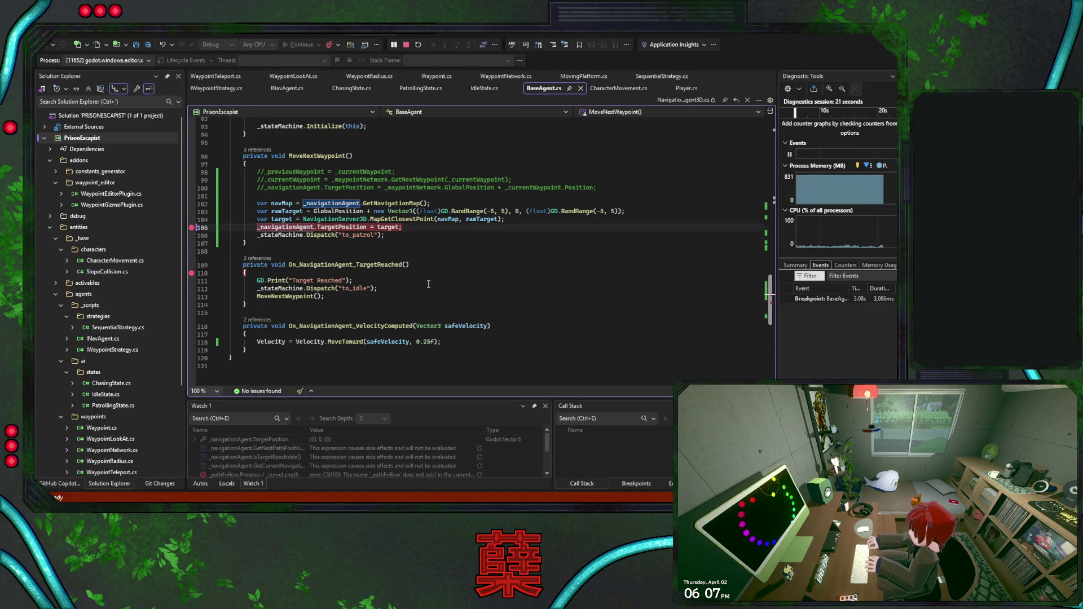
key("F5")
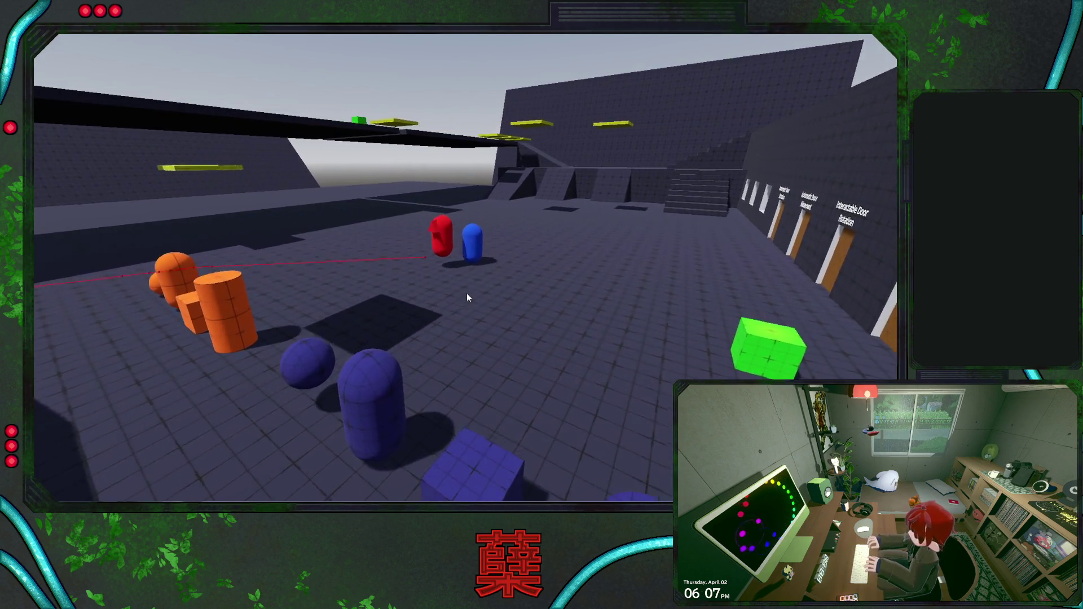
scroll(427, 274, "up", 6)
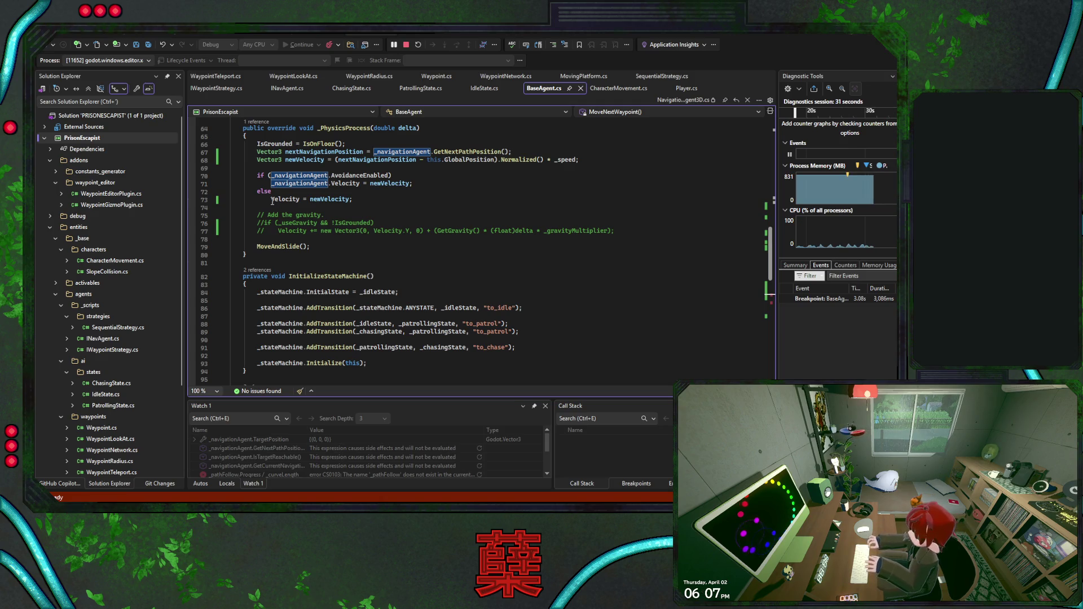
left_click(192, 169)
left_click(192, 179)
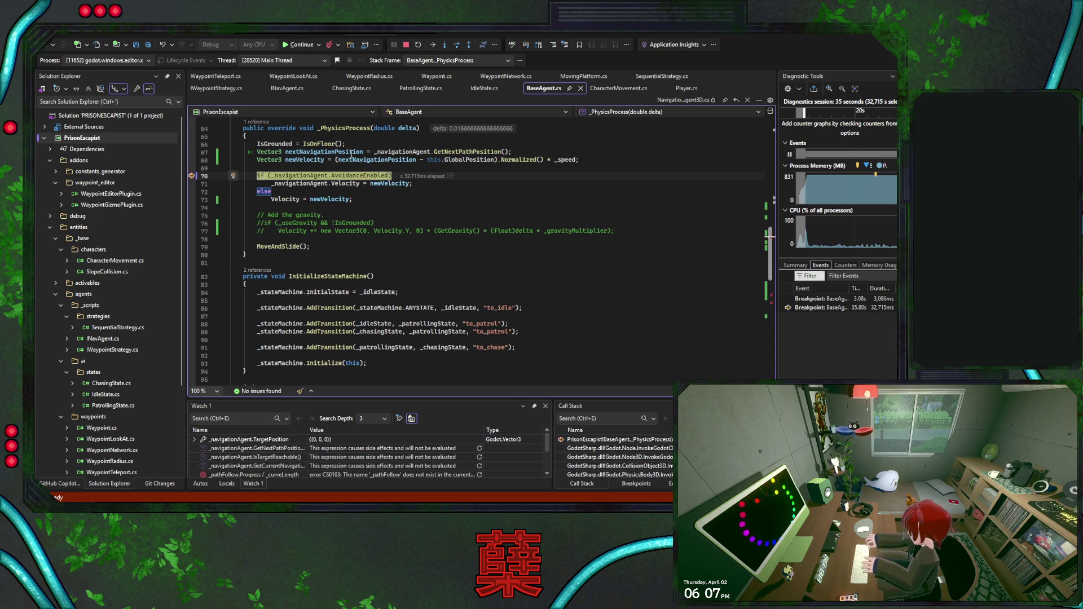
left_click(407, 45)
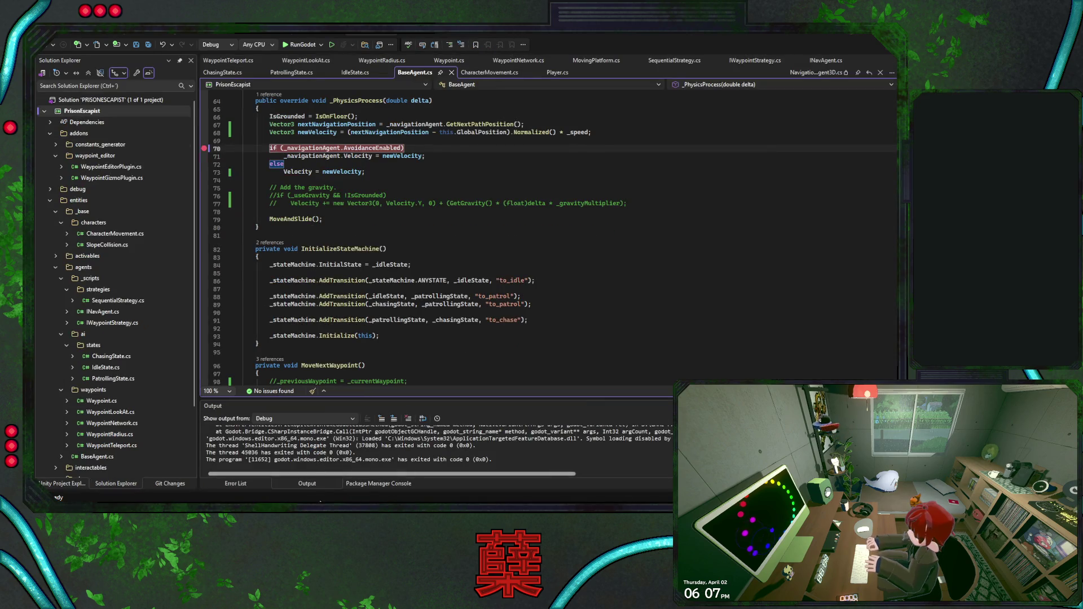
In the enemy scene, set NavigationAgent3D Target Desired Distance to 0.5 and save
key("alt+Tab")
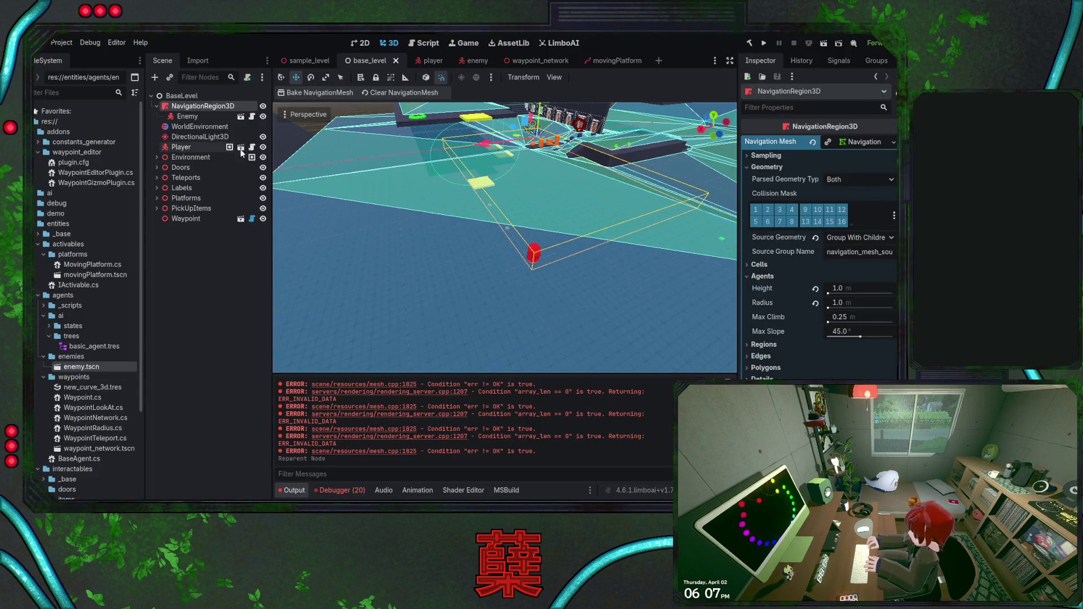
left_click(474, 60)
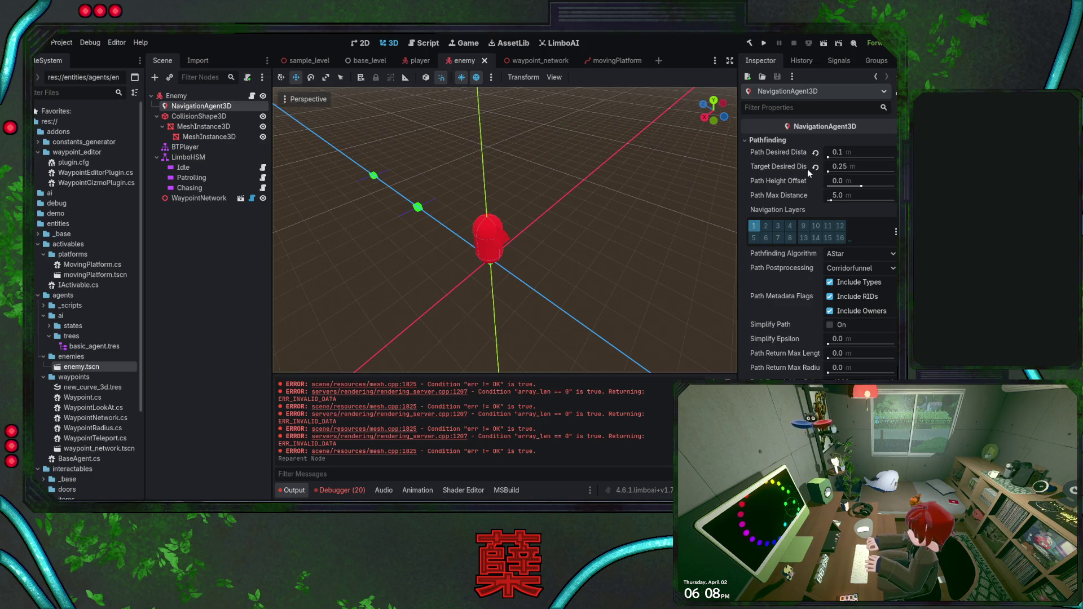
left_click(815, 167)
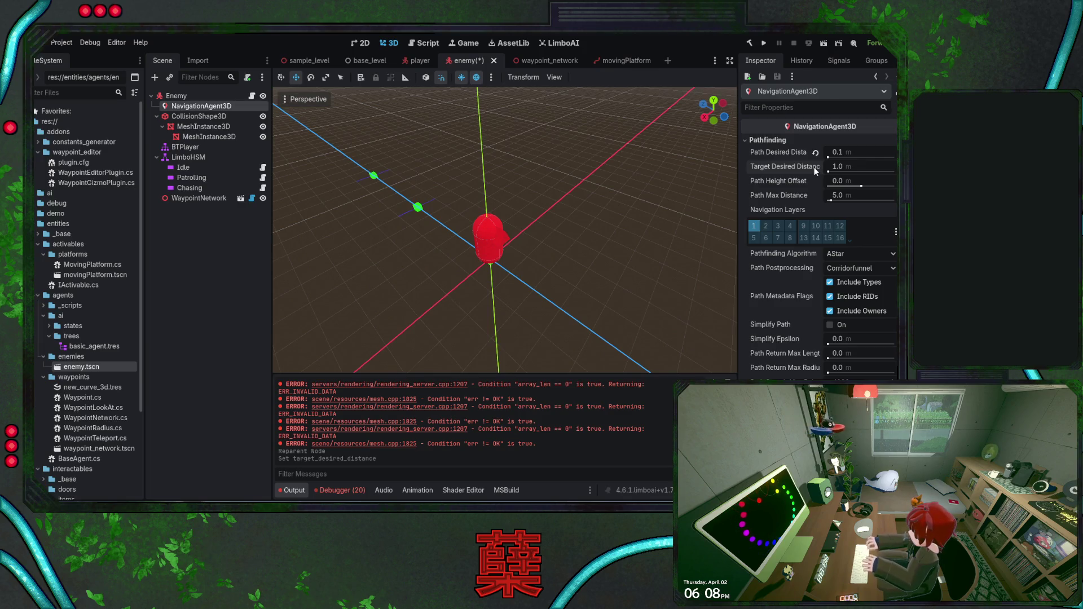
left_click(845, 167)
type("0.5")
key("Return")
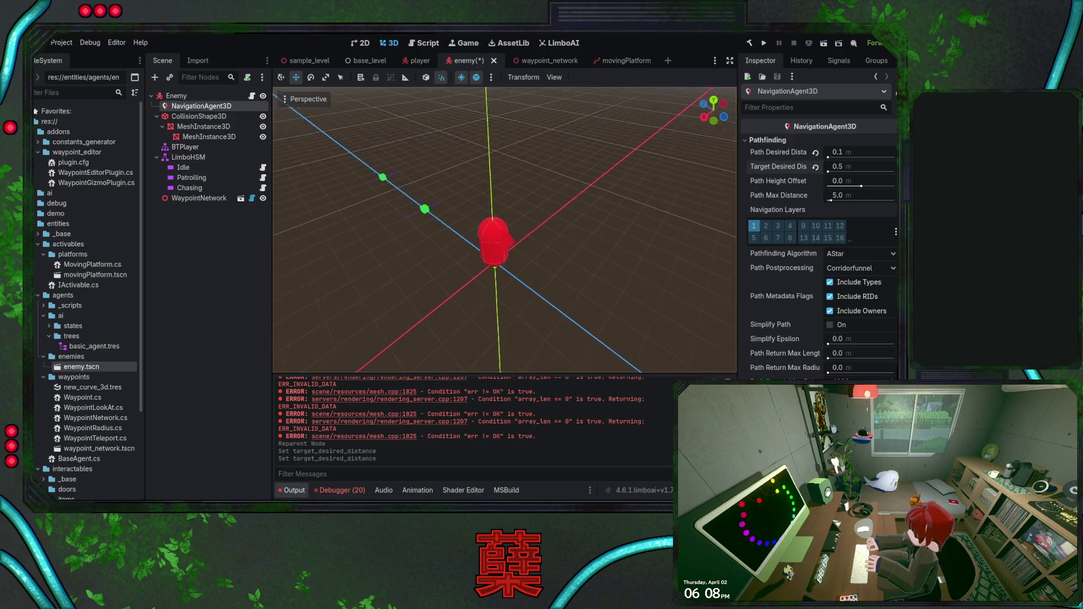
key("ctrl+s")
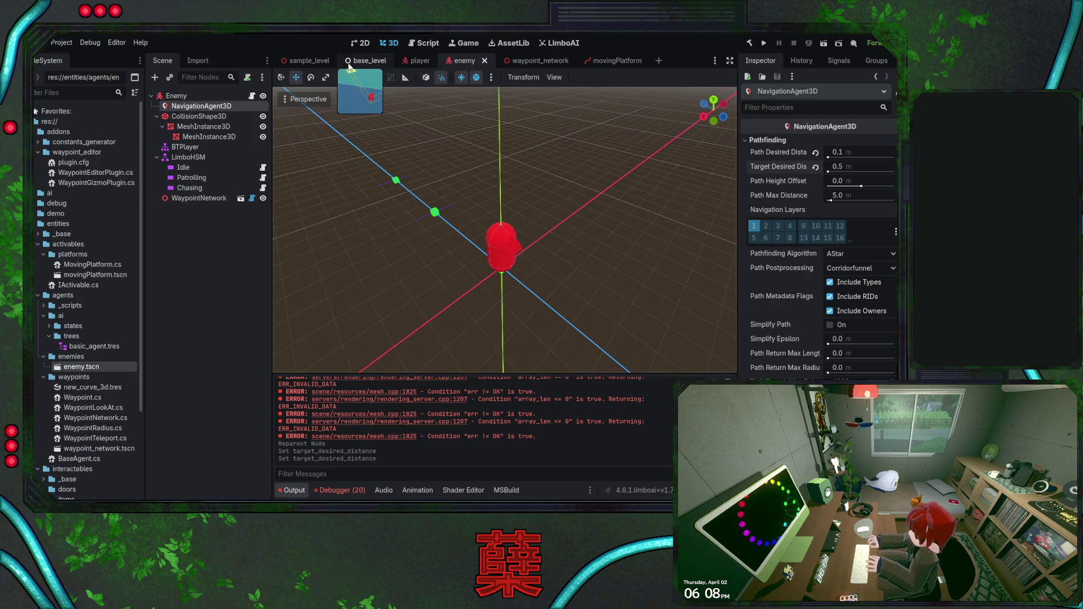
In base_level, move Enemy from NavigationRegion3D to the scene root and save
left_click(367, 60)
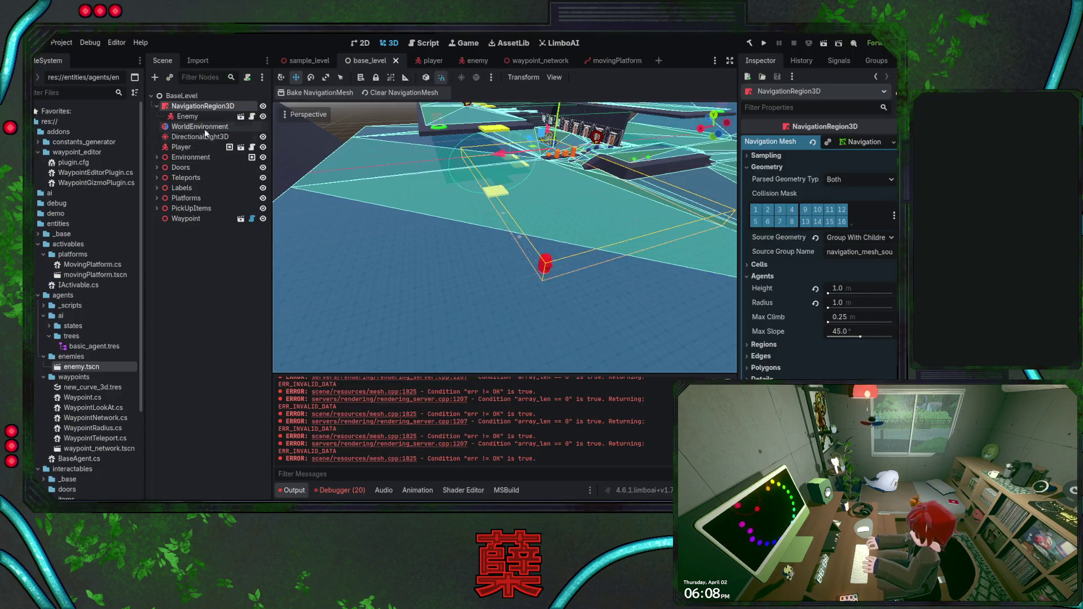
left_click(187, 116)
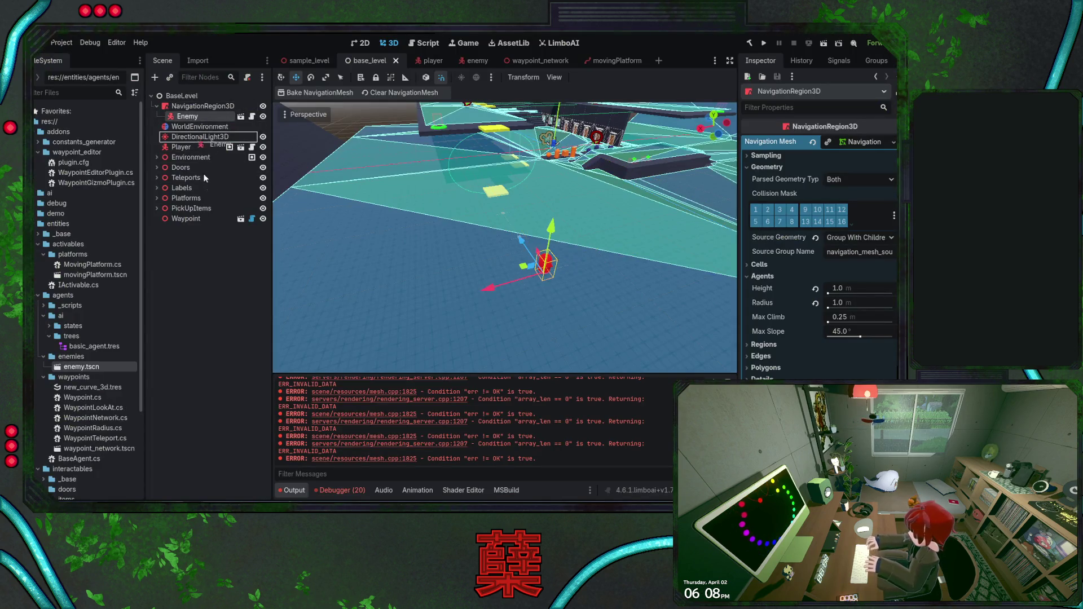
mouse_move(187, 117)
left_mouse_down()
mouse_move(176, 158)
mouse_move(193, 229)
left_mouse_up()
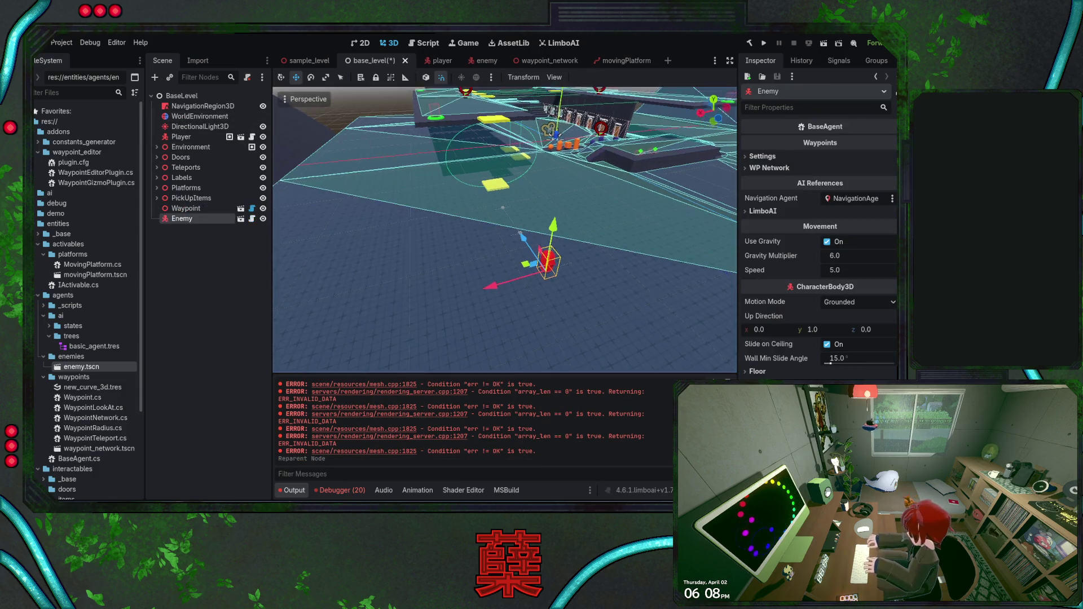
key("ctrl+s")
key("alt+Tab")
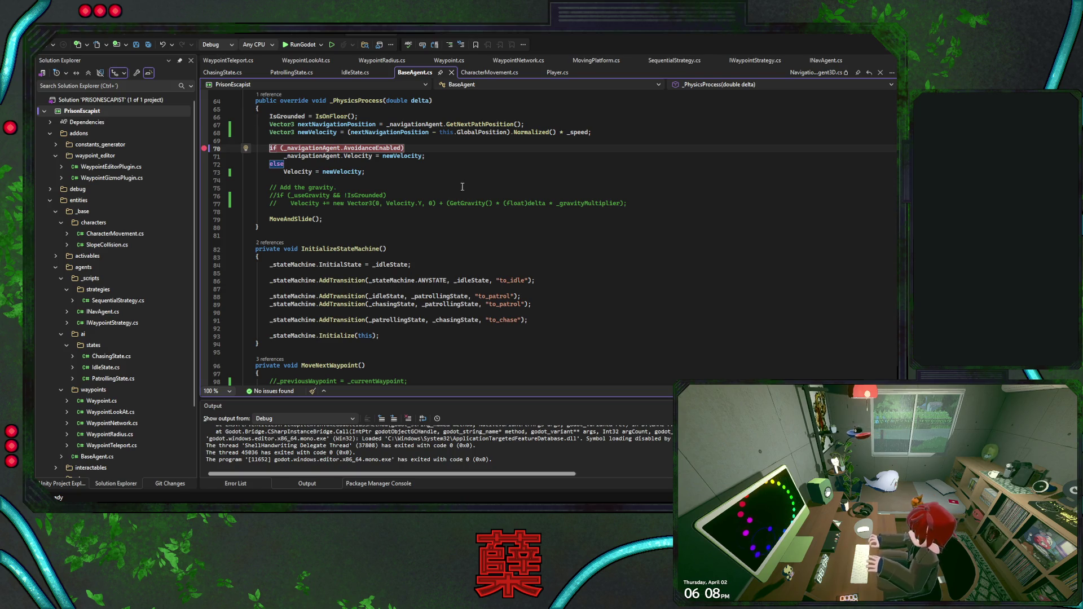
Save BaseAgent.cs, clear the line-70 breakpoint, and start debugging with F5
left_click(449, 153)
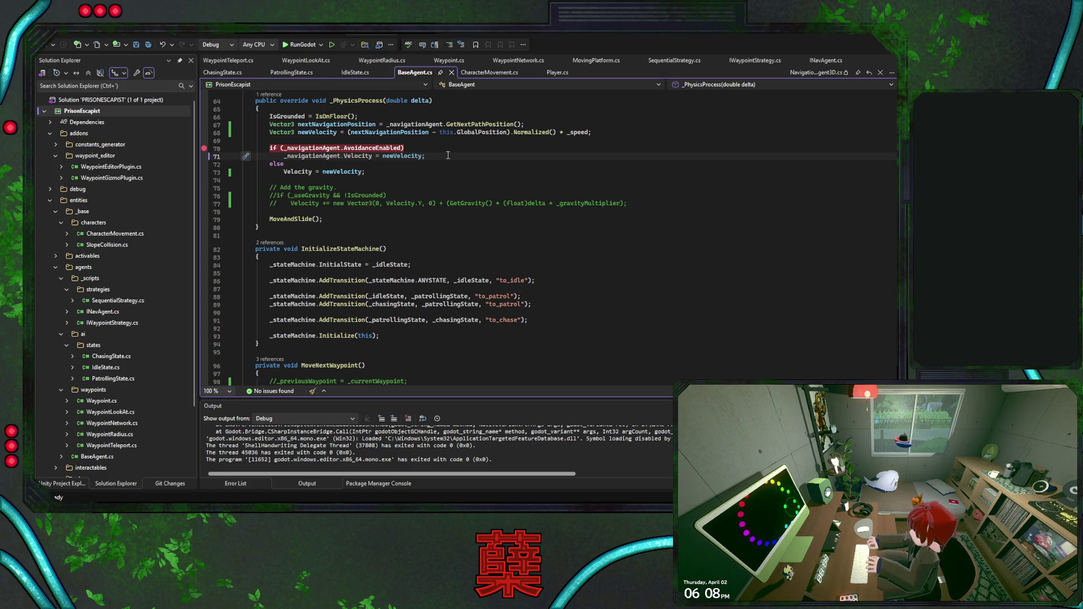
key("ctrl+s")
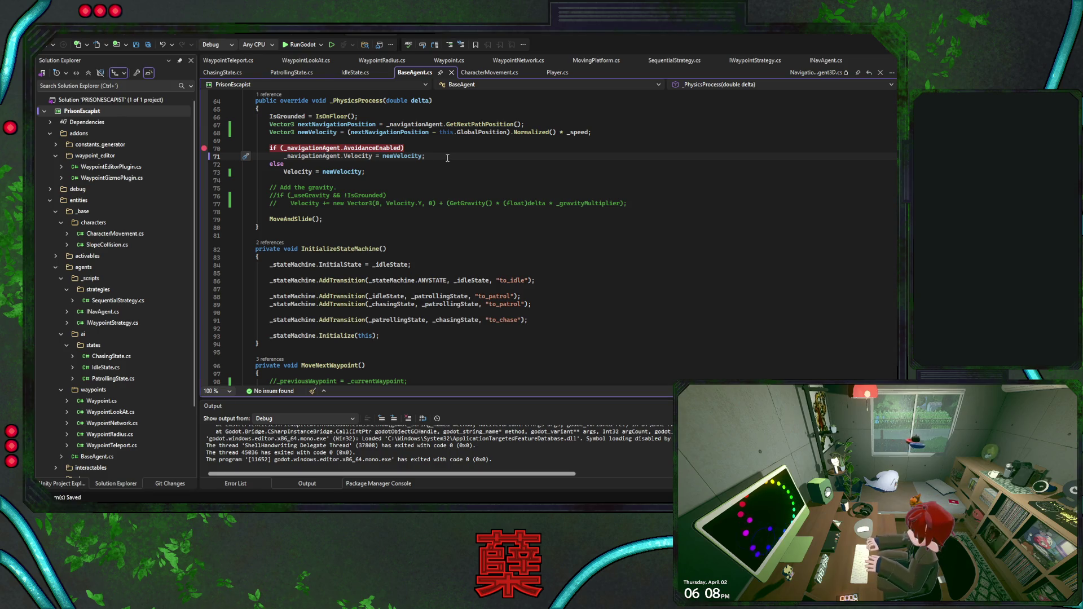
left_click(205, 149)
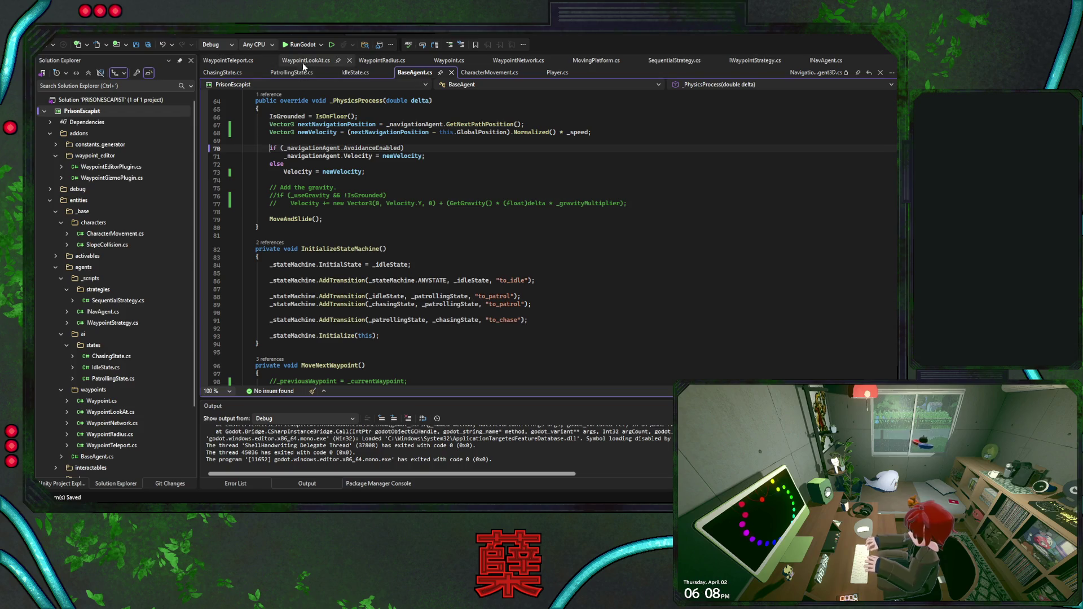
key("F5")
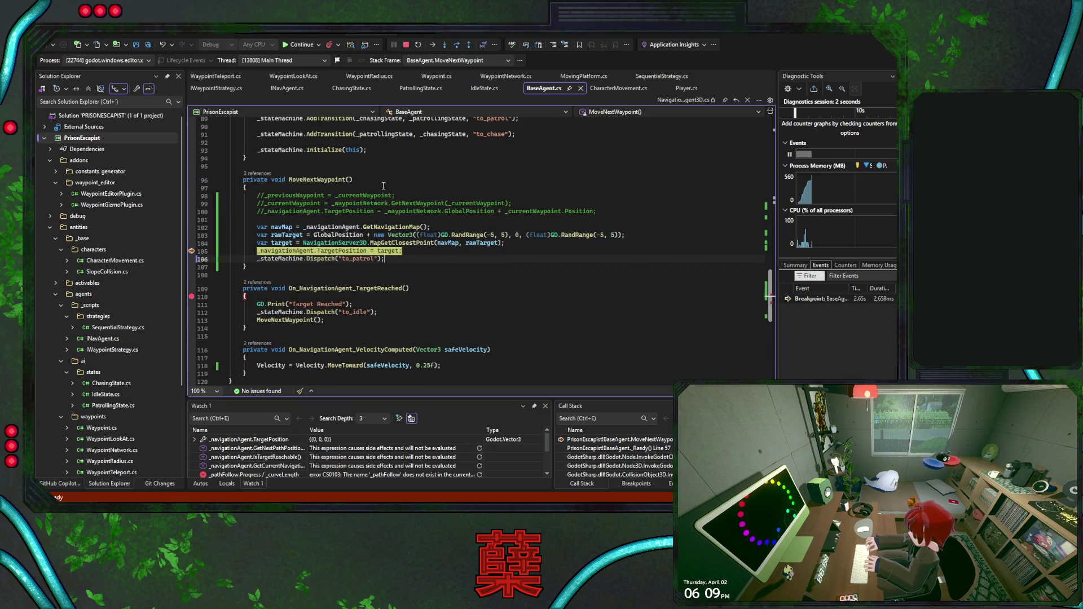
Resume the game, watch the enemy follow its path, then choose Exit Game from the pause menu
left_click(299, 45)
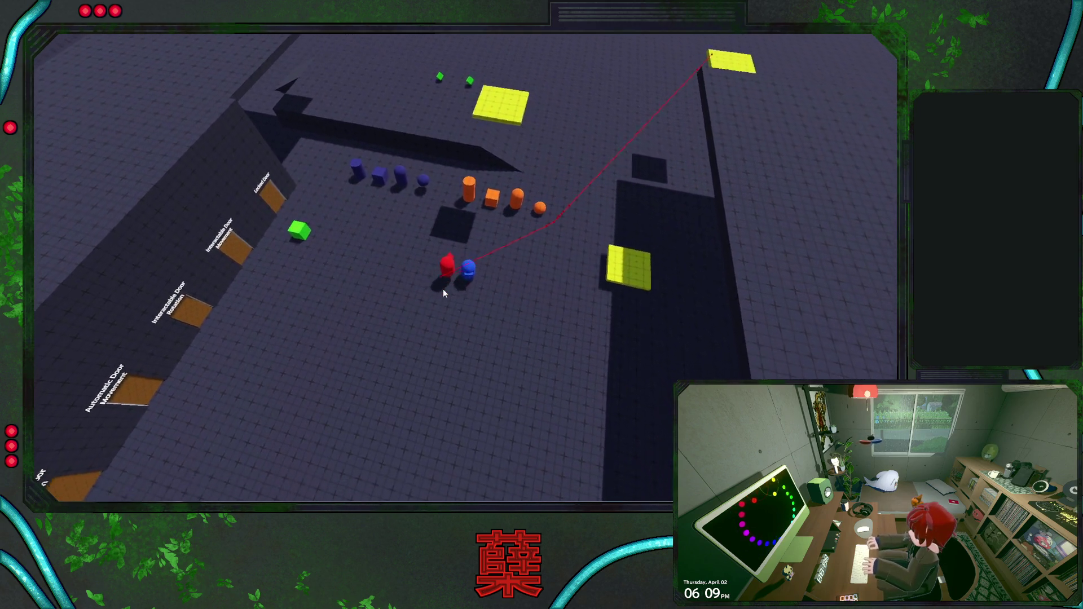
key("Escape")
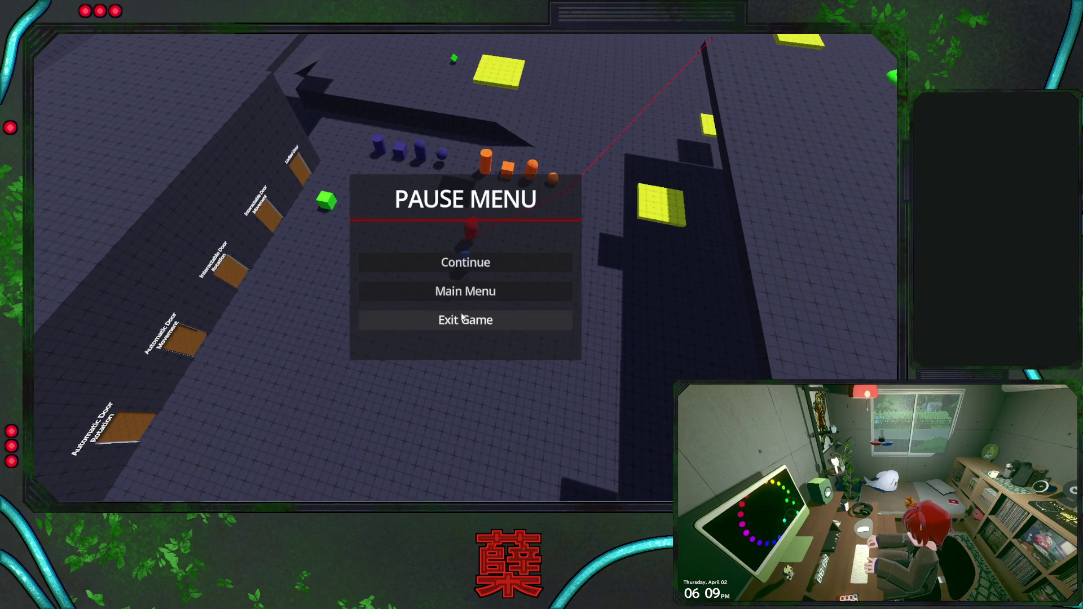
left_click(464, 318)
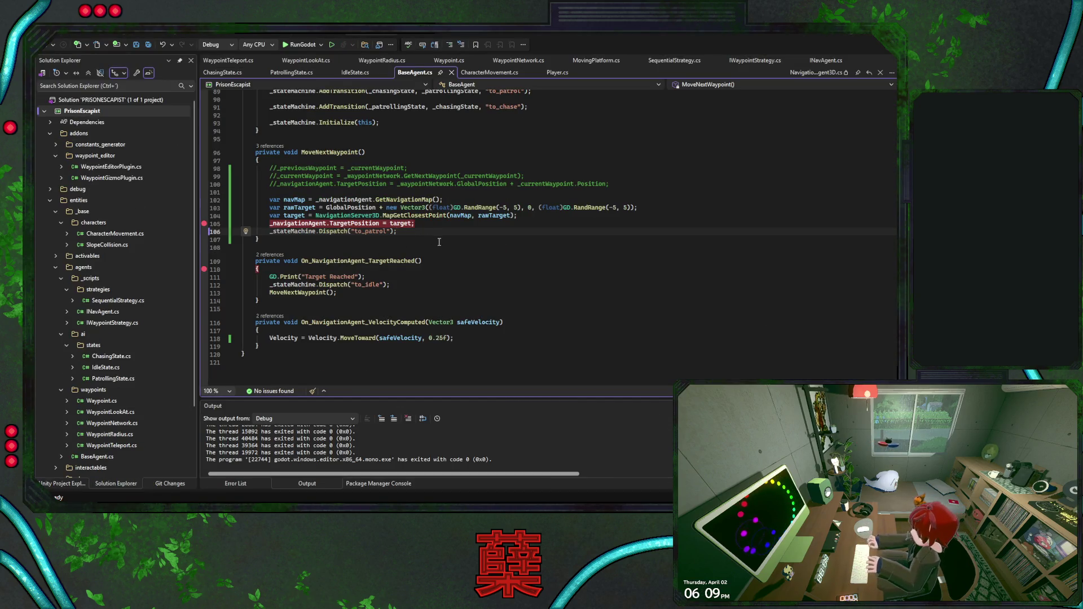
Uncomment the gravity lines 76–77 with Ctrl+K, Ctrl+U and save BaseAgent.cs
scroll(440, 240, "up", 8)
scroll(433, 273, "down", 2)
left_click_drag(633, 248, 633, 243)
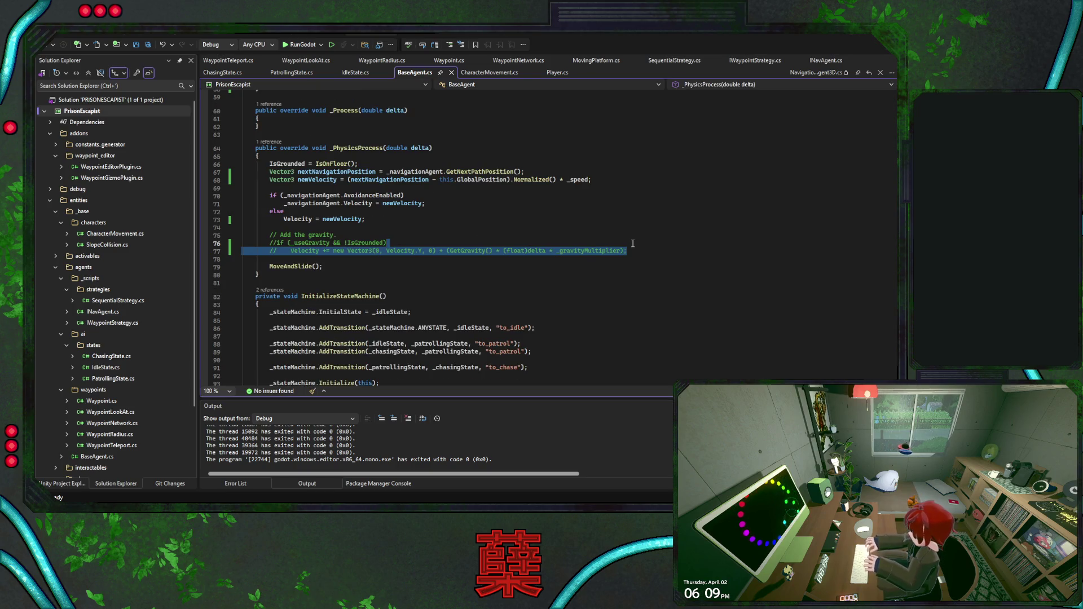
key("ctrl+k")
key("ctrl+u")
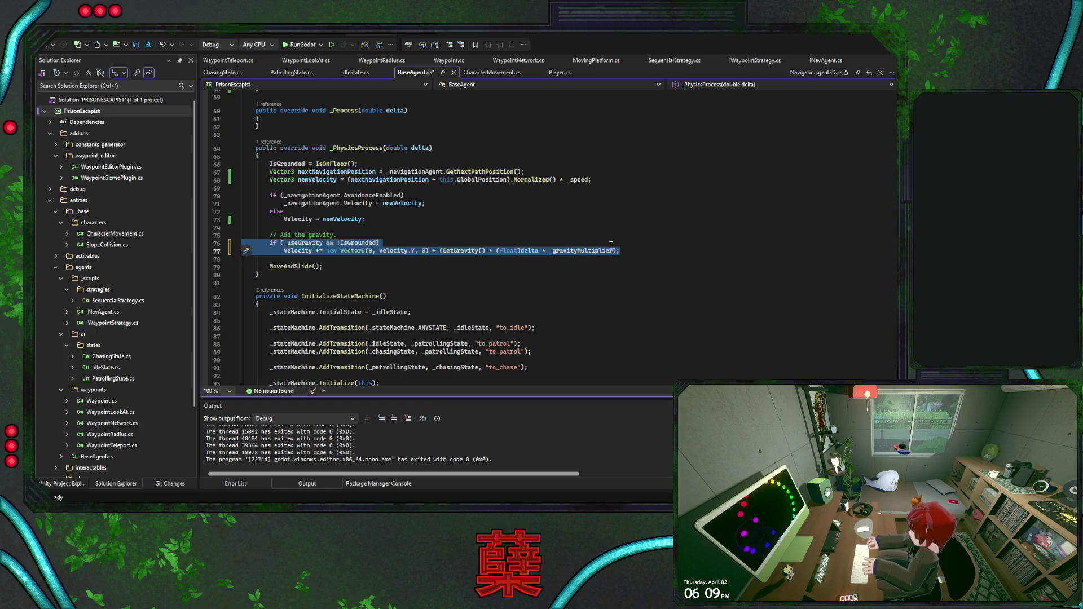
left_click(628, 247)
left_click(634, 250)
key("ctrl+s")
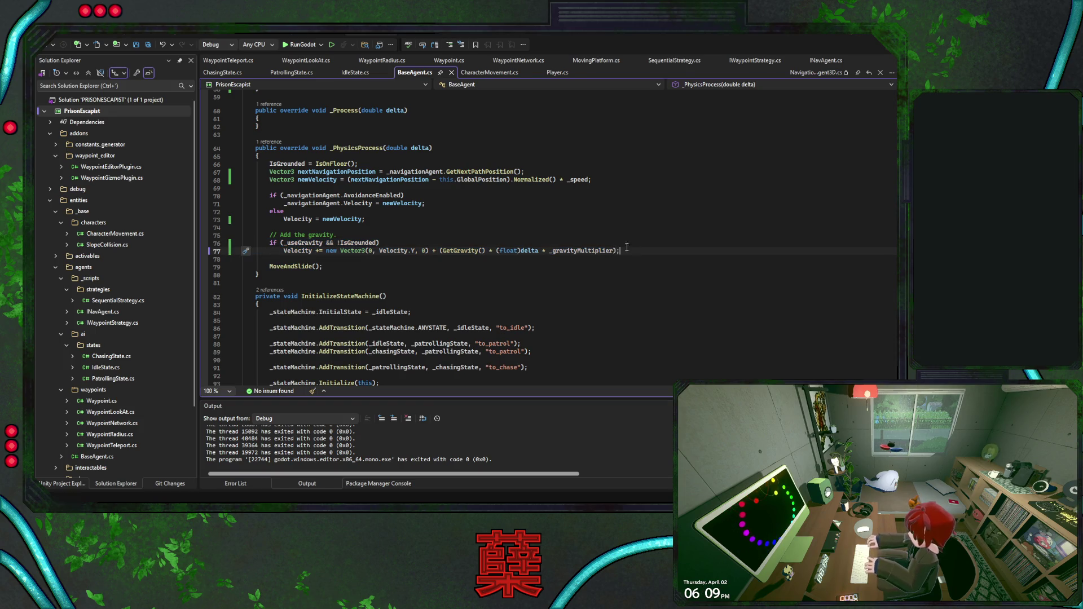
Playtest the enemy under the debugger, exit the game, and return to Godot
left_click(300, 44)
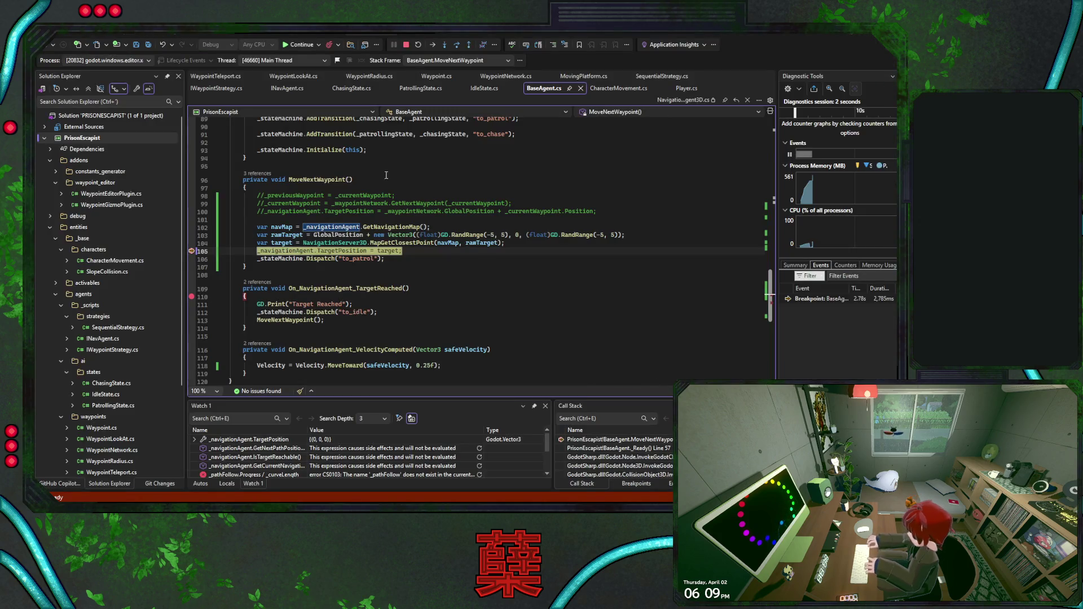
left_click(293, 46)
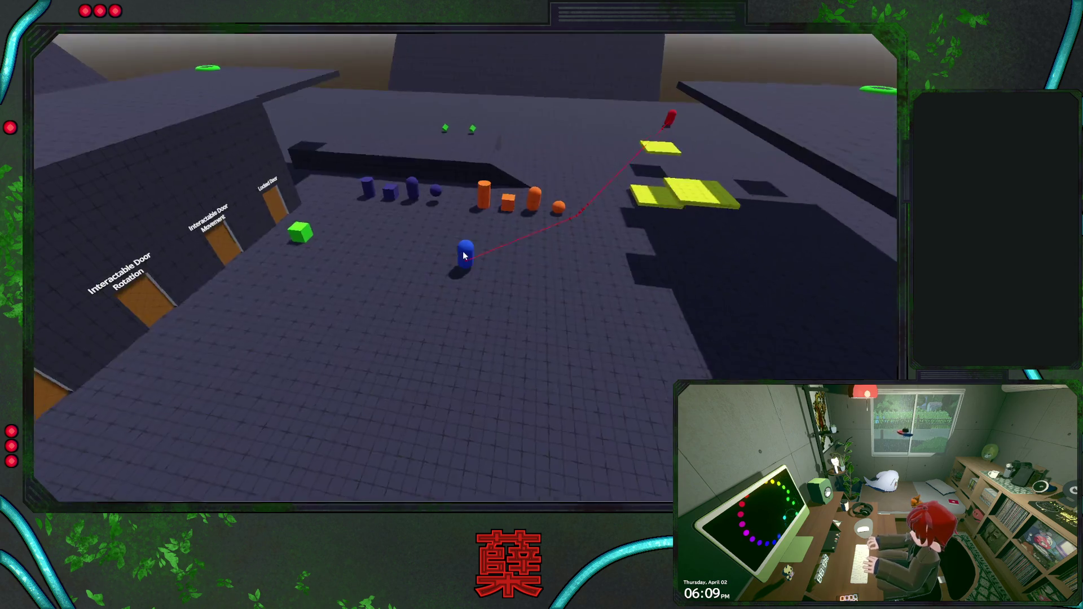
left_click_drag(464, 255, 522, 248)
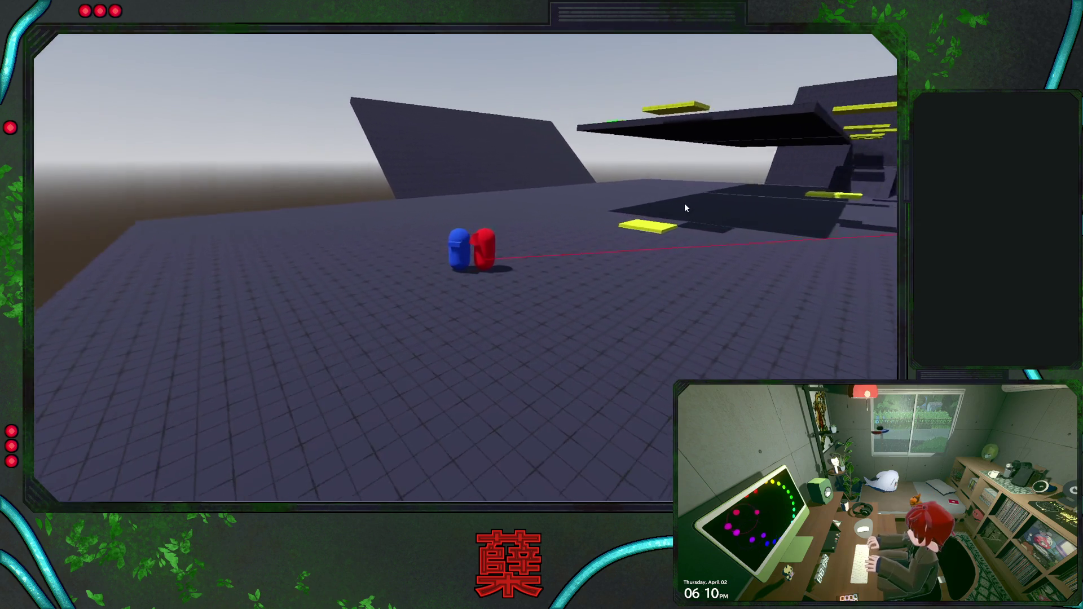
key("Escape")
left_click(481, 317)
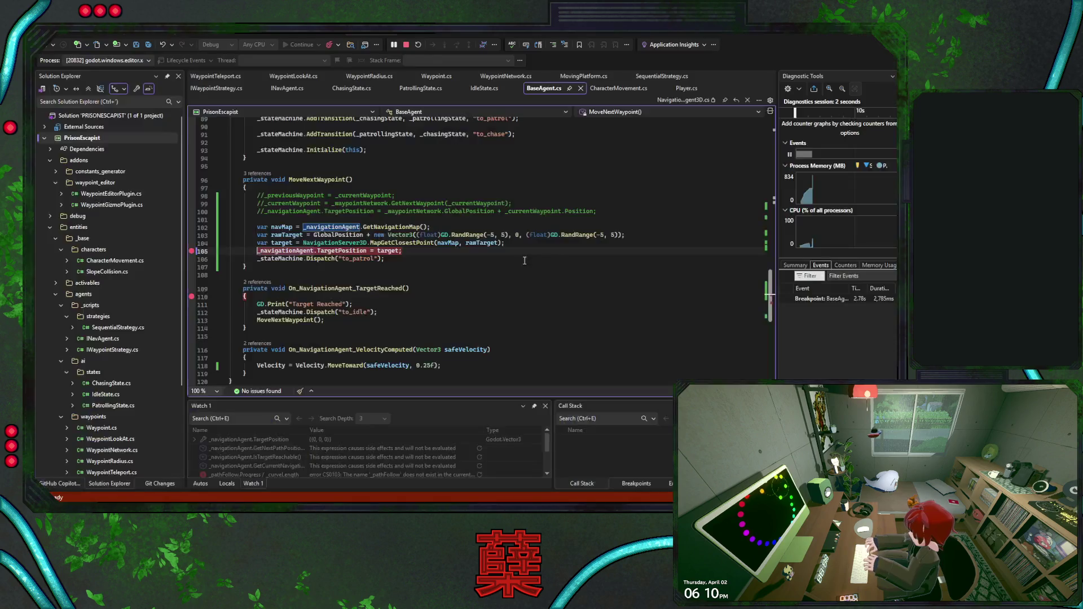
key("alt+Tab")
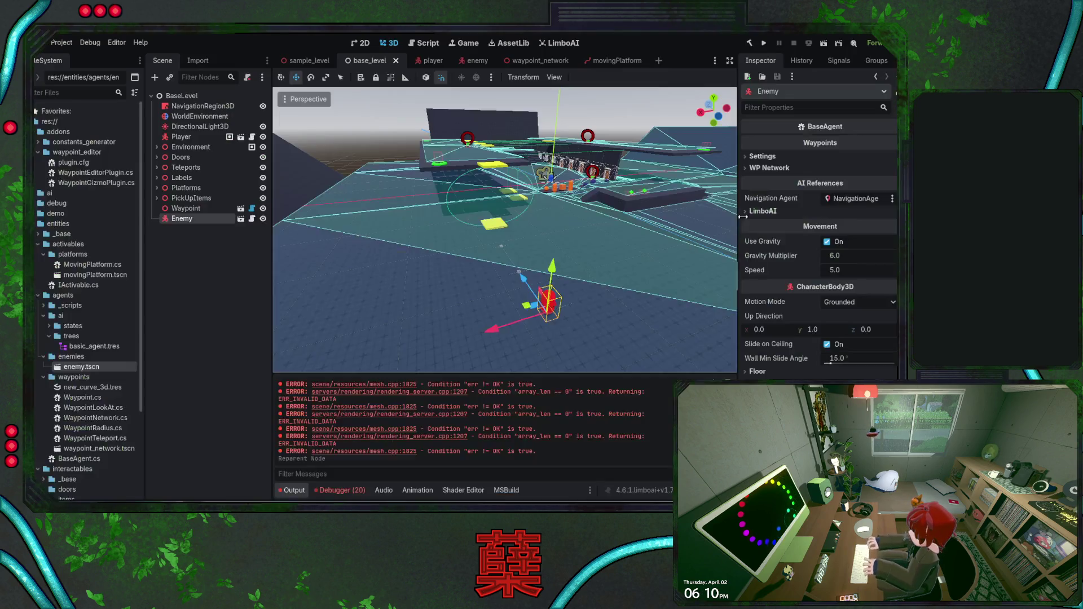
Revert the enemy agent's Target and Path Desired Distance to 1.0 m, save, and start debugging
left_click(473, 60)
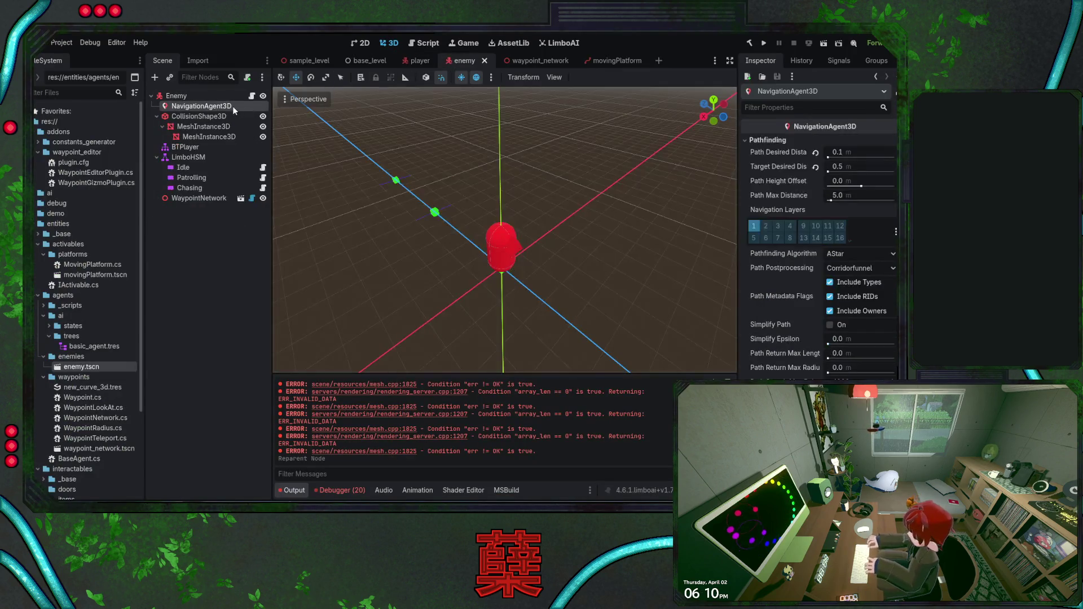
left_click(816, 168)
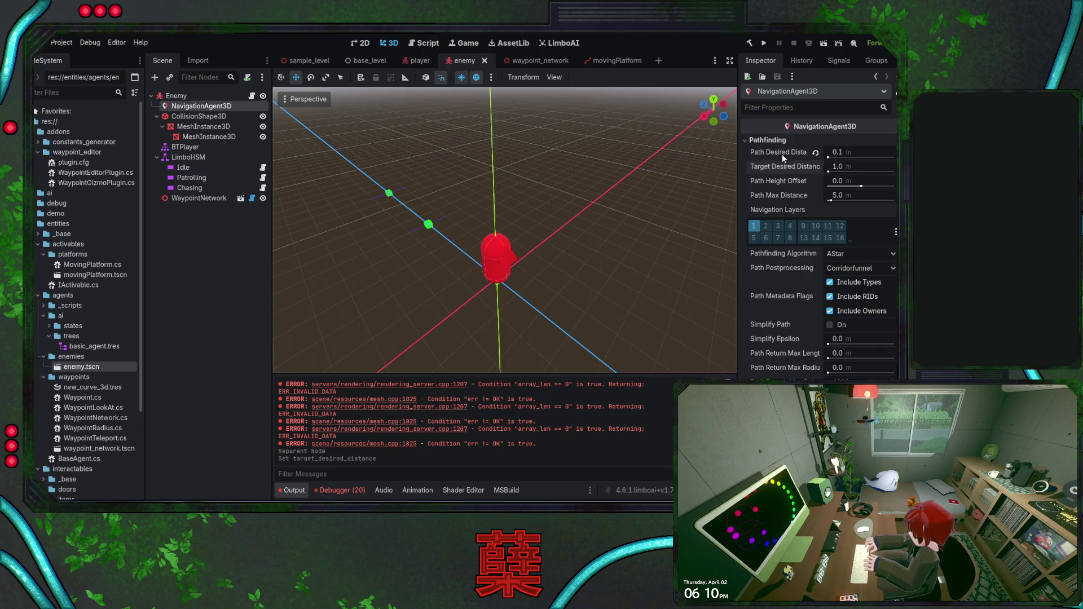
left_click(815, 154)
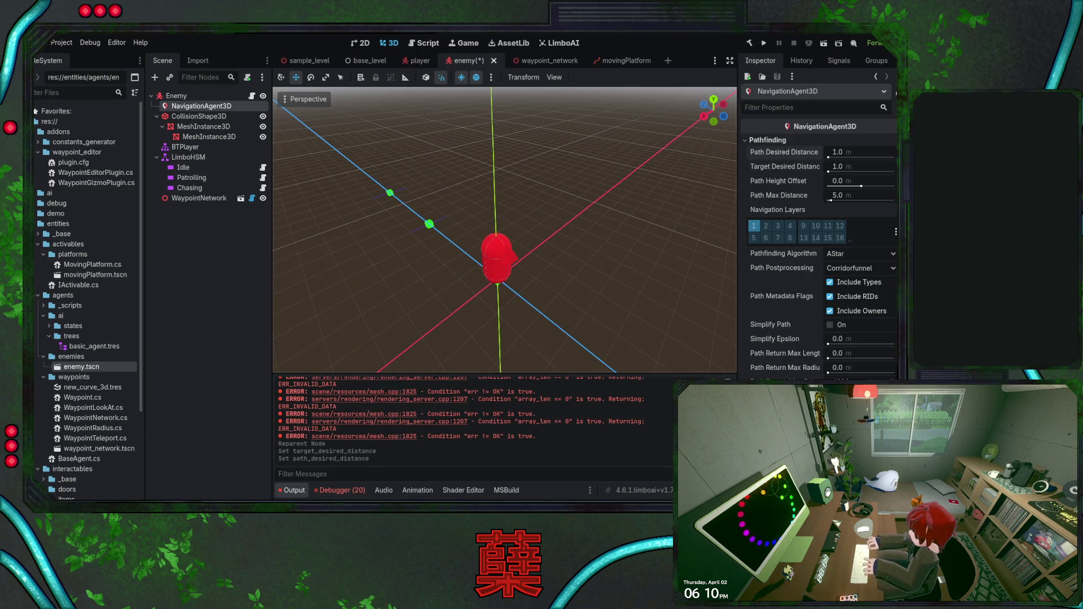
left_click(350, 62)
key("ctrl+s")
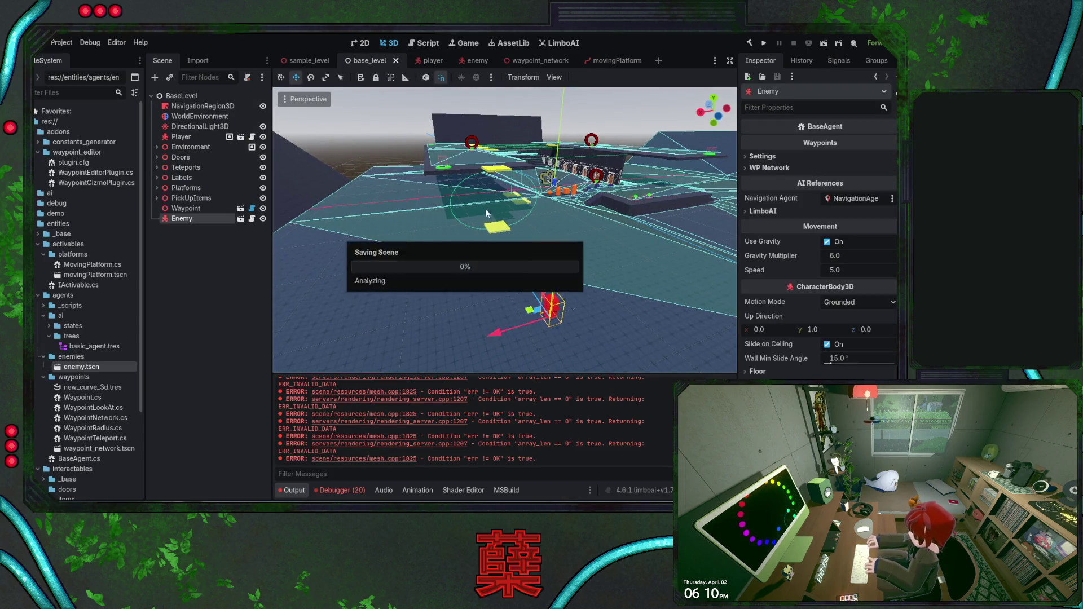
key("alt+Tab")
left_click(300, 44)
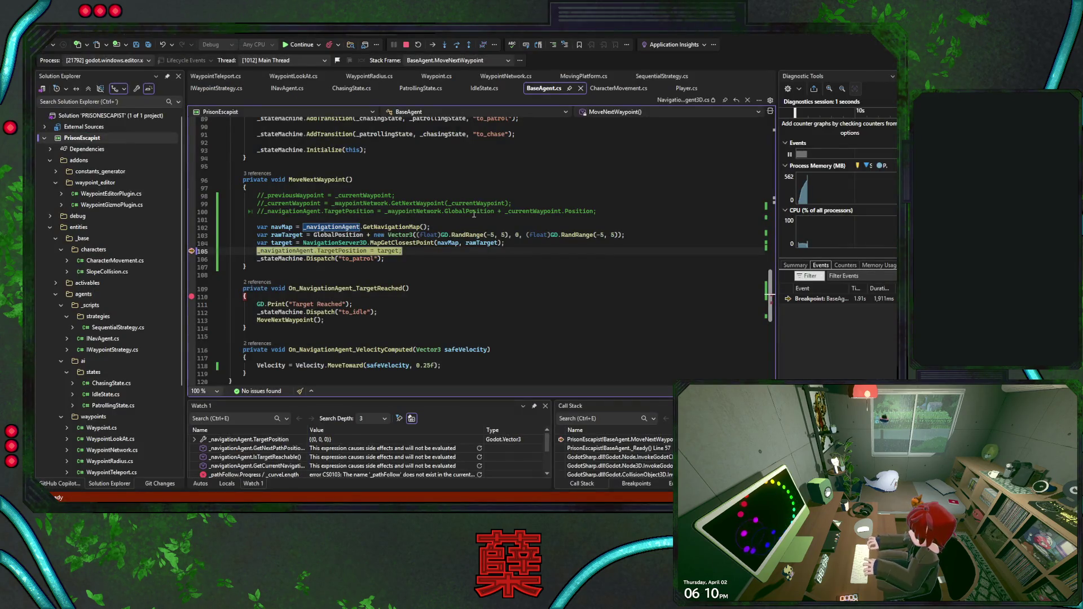
Resume the game past the breakpoints and orbit the camera around the blue capsule
left_click(290, 46)
mouse_move(453, 223)
left_mouse_down()
mouse_move(517, 231)
mouse_move(579, 200)
mouse_move(554, 221)
left_mouse_up()
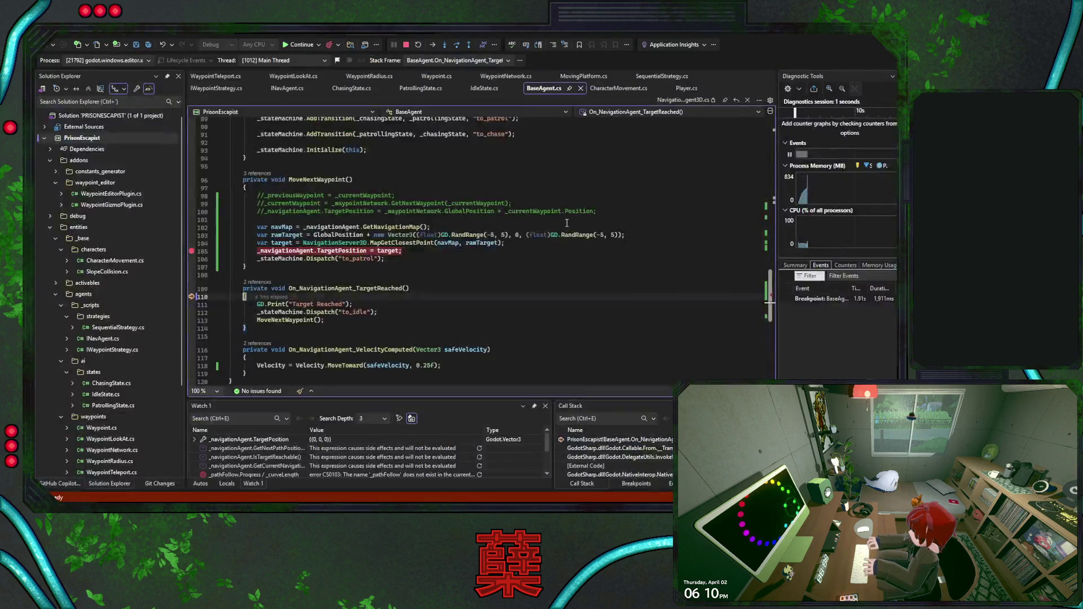
key("F5")
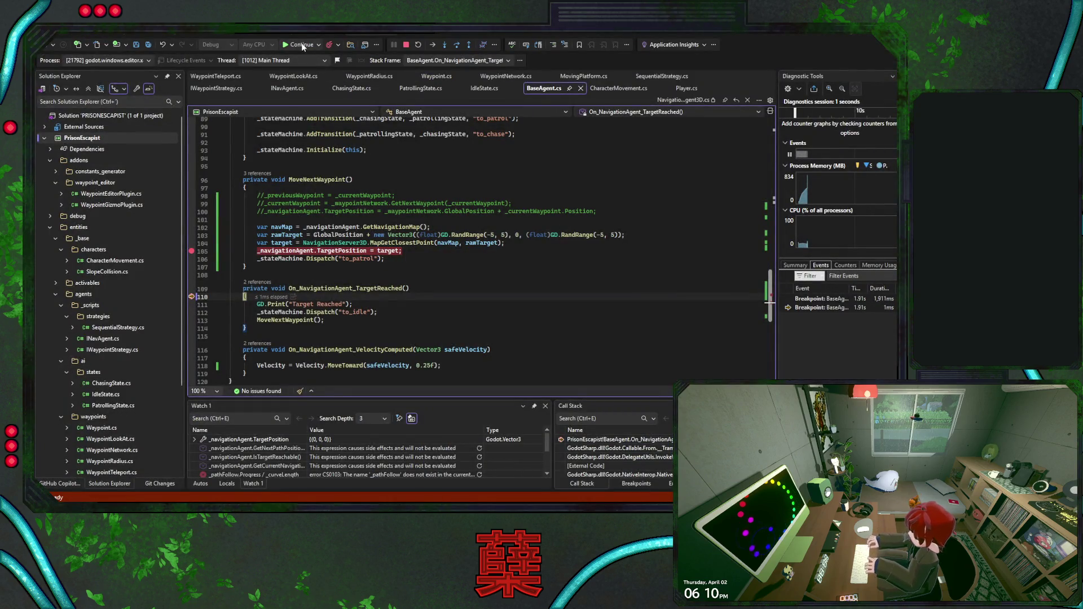
key("F5")
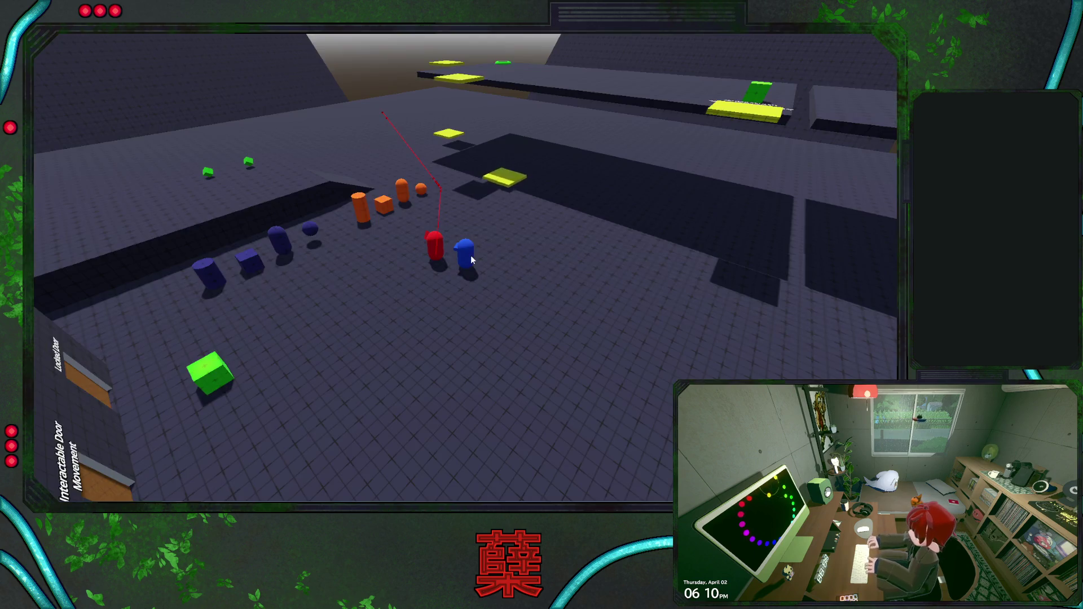
mouse_move(470, 255)
left_mouse_down()
mouse_move(628, 238)
mouse_move(639, 224)
left_mouse_up()
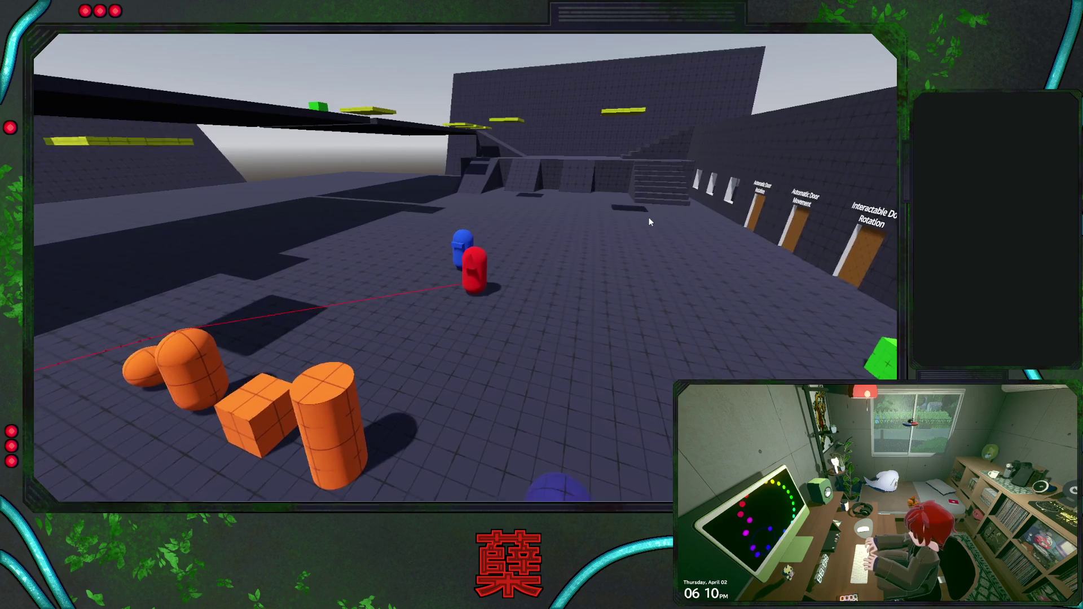
Break at the line-70 avoidance check, inspect the random-target code at lines 103–105, then stop debugging
scroll(282, 233, "up", 5)
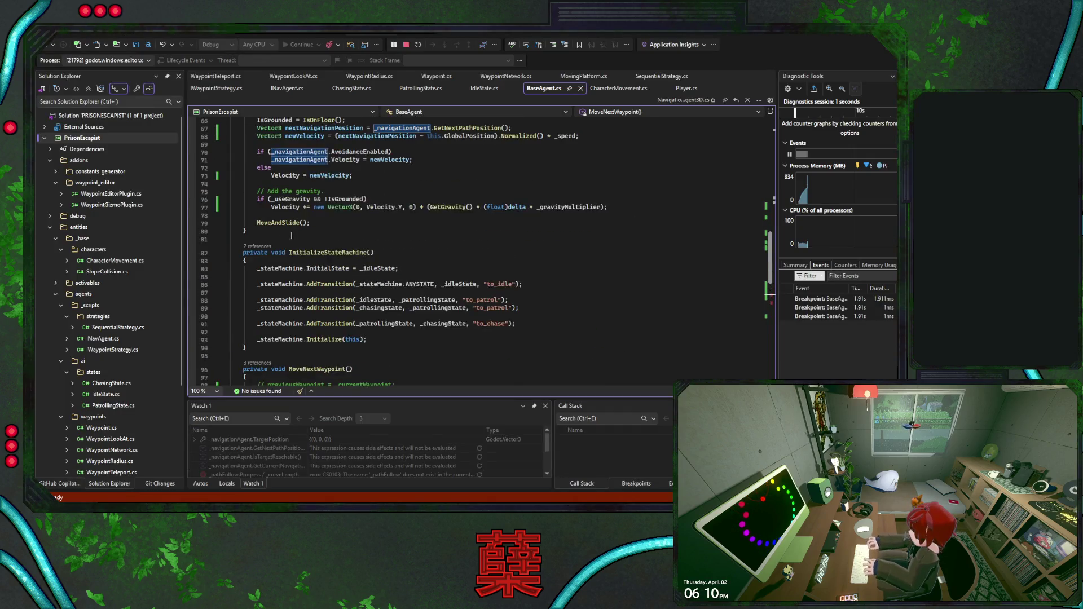
left_click(199, 224)
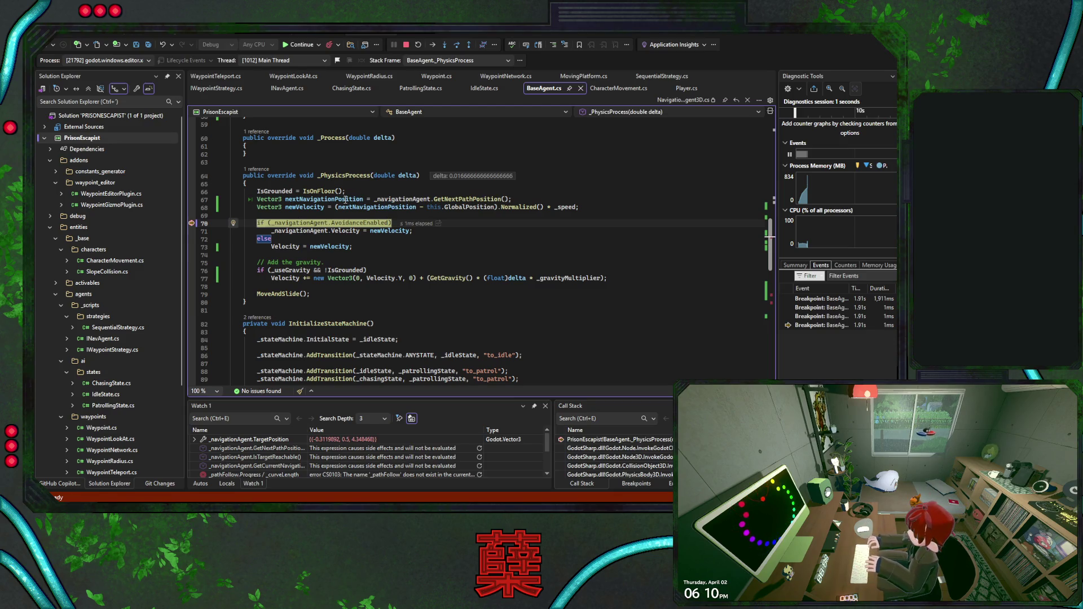
left_click(449, 244)
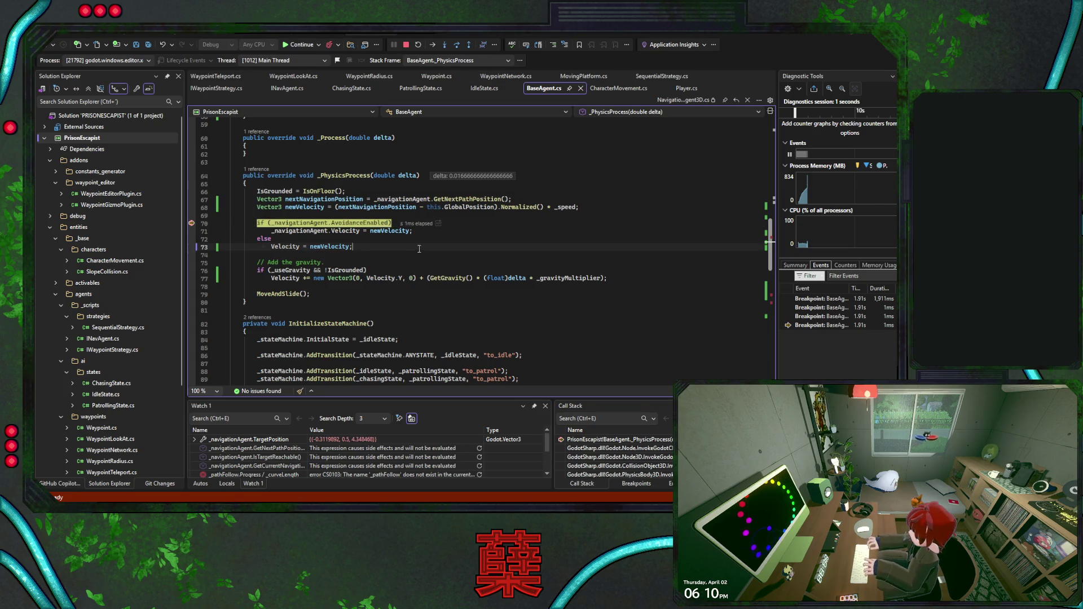
scroll(425, 247, "down", 4)
scroll(424, 247, "up", 4)
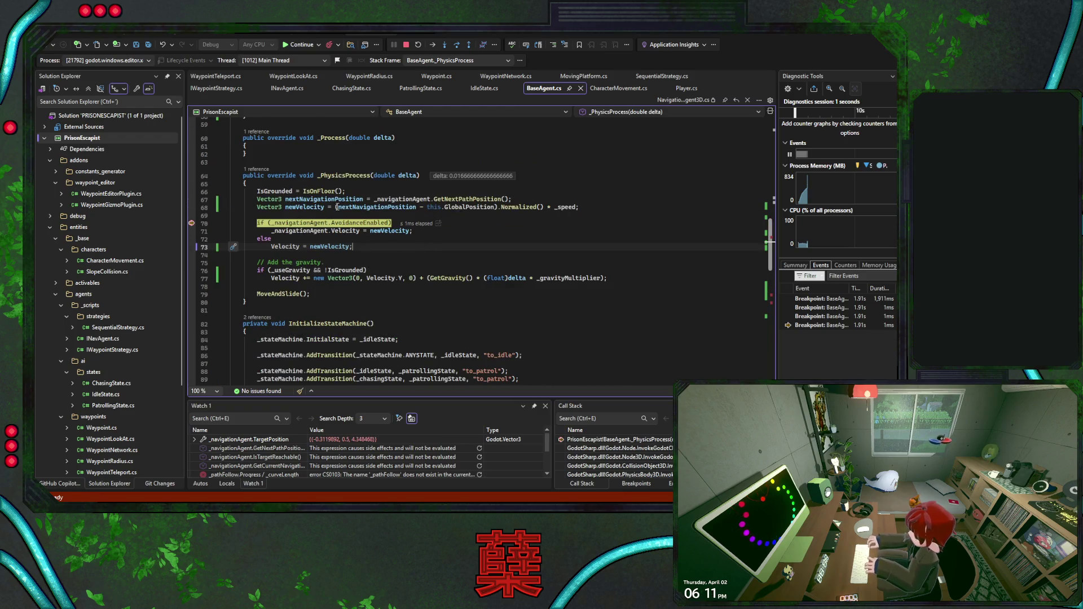
scroll(387, 309, "down", 11)
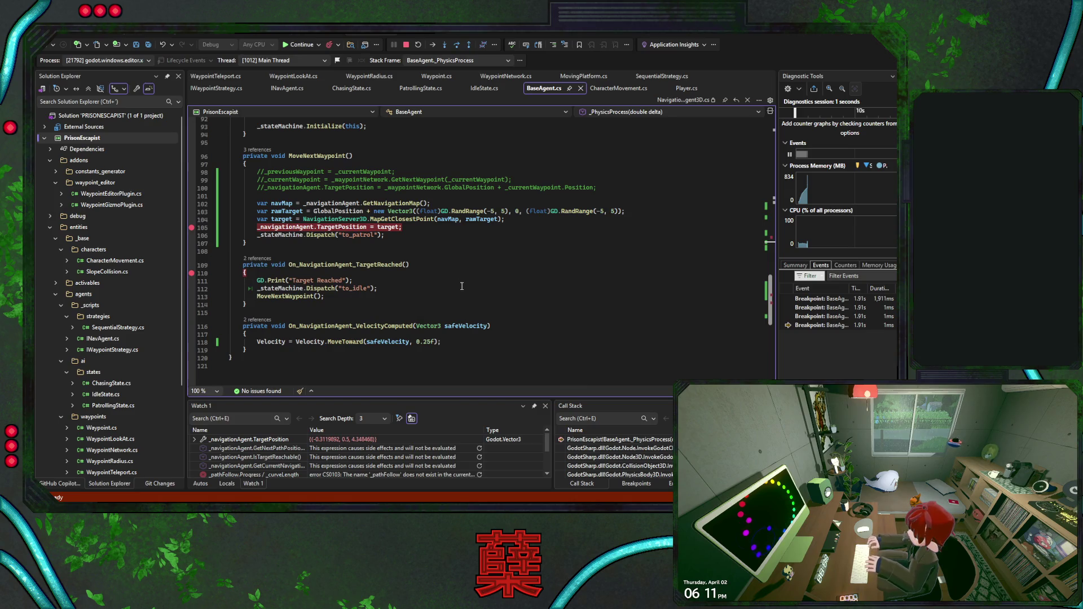
scroll(462, 286, "up", 5)
scroll(463, 286, "down", 1)
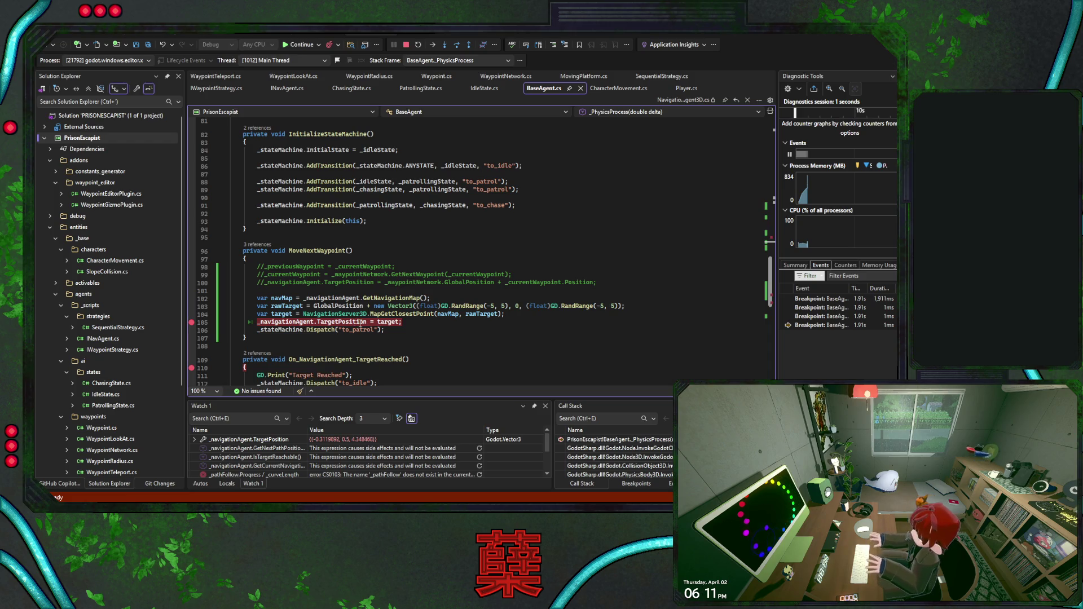
left_click_drag(401, 321, 492, 306)
left_click(496, 324)
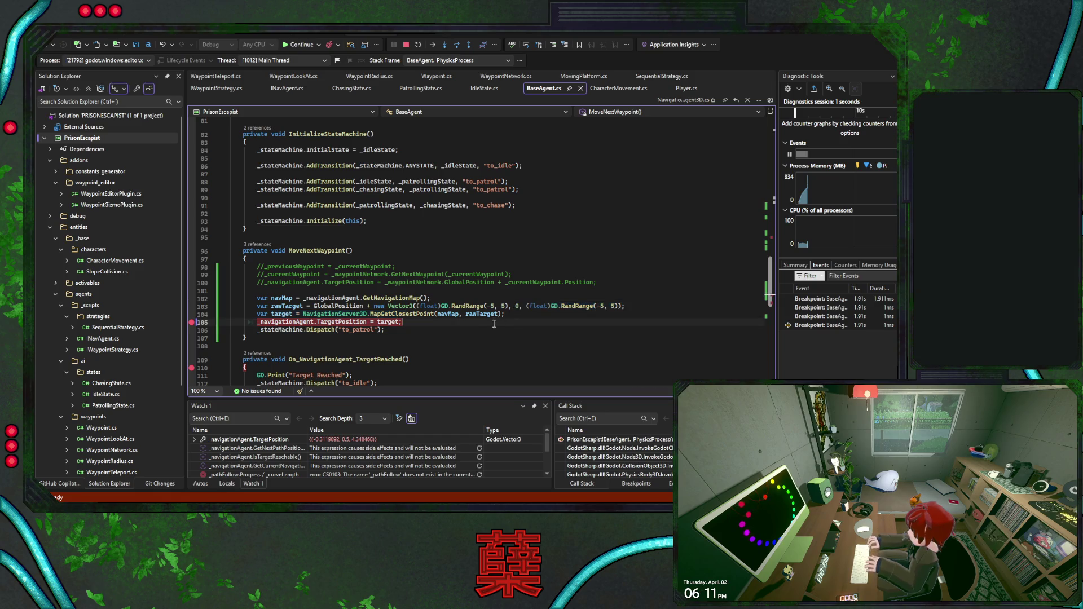
left_click(406, 45)
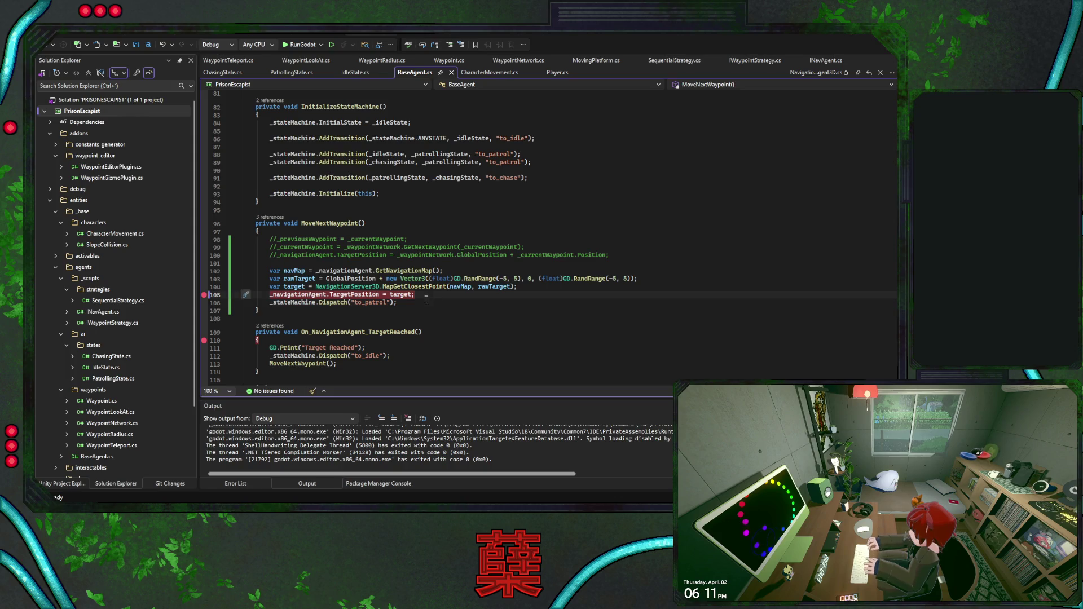
Save all files, then select NavigationRegion3D in Godot's base_level and save the scene
key("ctrl+s")
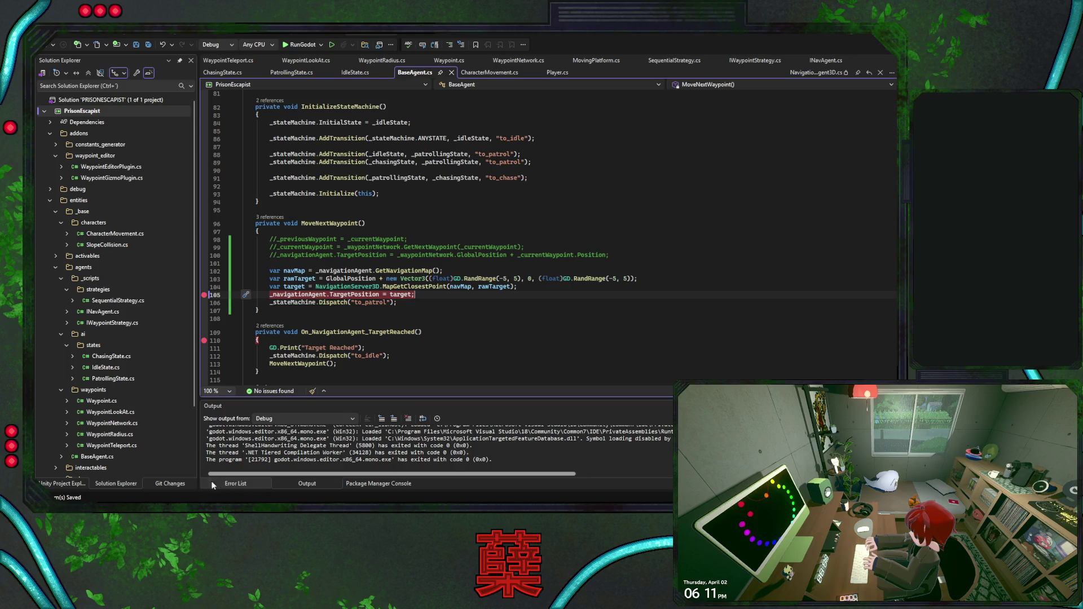
key("alt+Tab")
left_click(202, 106)
key("ctrl+s")
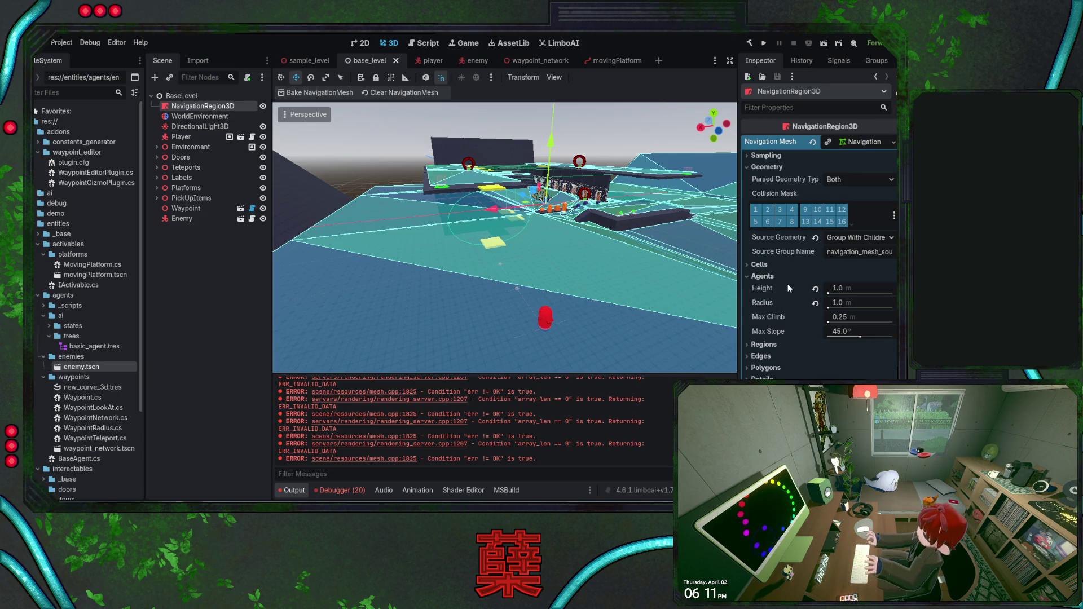
Inspect the navigation mesh's Sampling, Agents and Regions settings in the Inspector
left_click(767, 156)
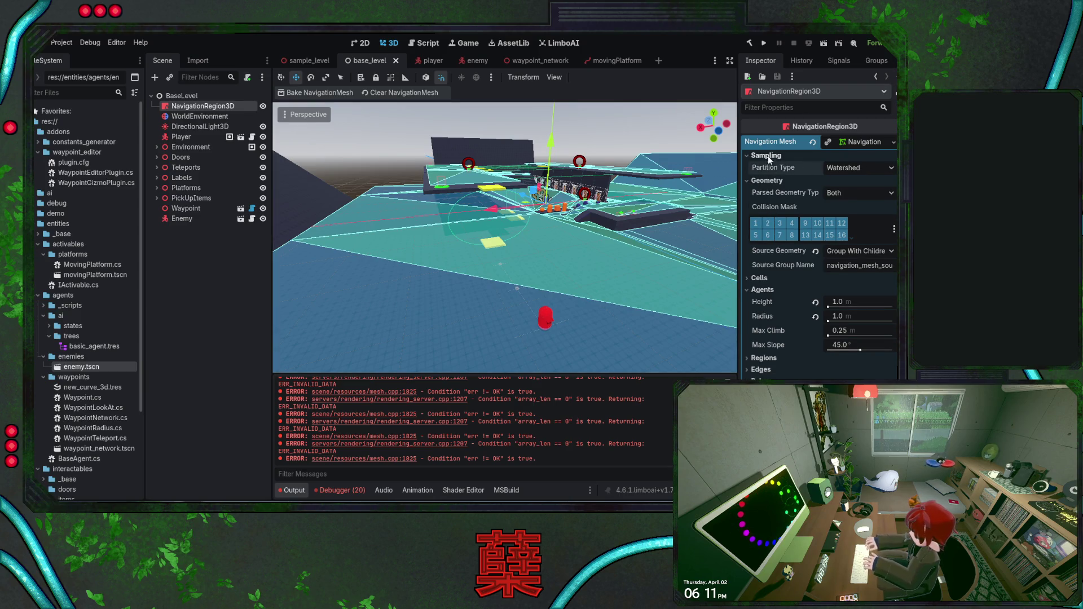
left_click(767, 156)
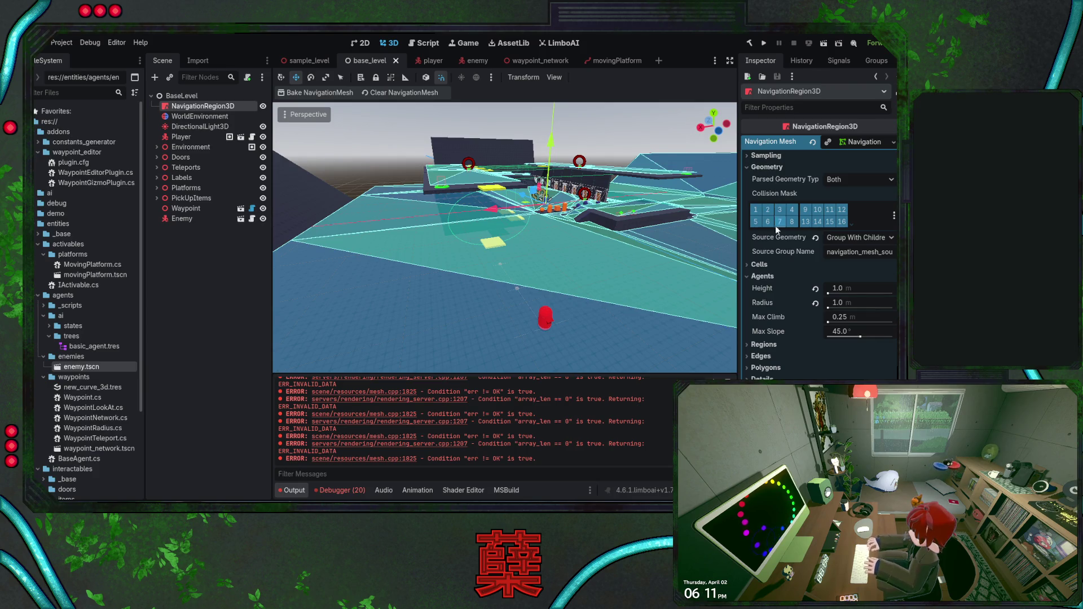
left_click(764, 277)
left_click(765, 277)
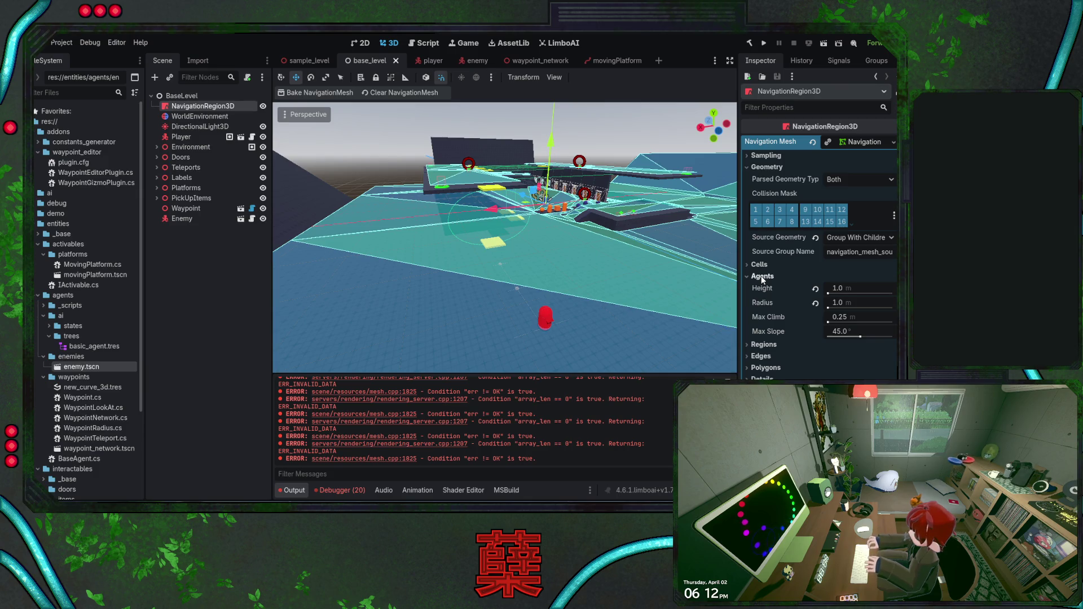
left_click(762, 277)
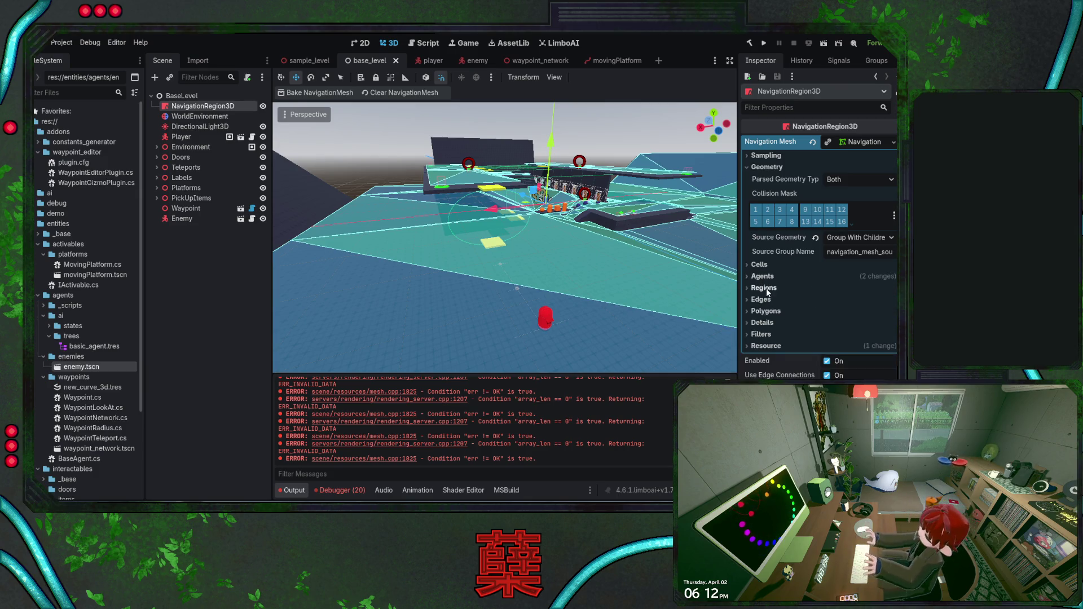
left_click(766, 288)
left_click(766, 288)
Check the Edges, Polygons, Cells and agent height settings, then return to the enemy scene
left_click(767, 299)
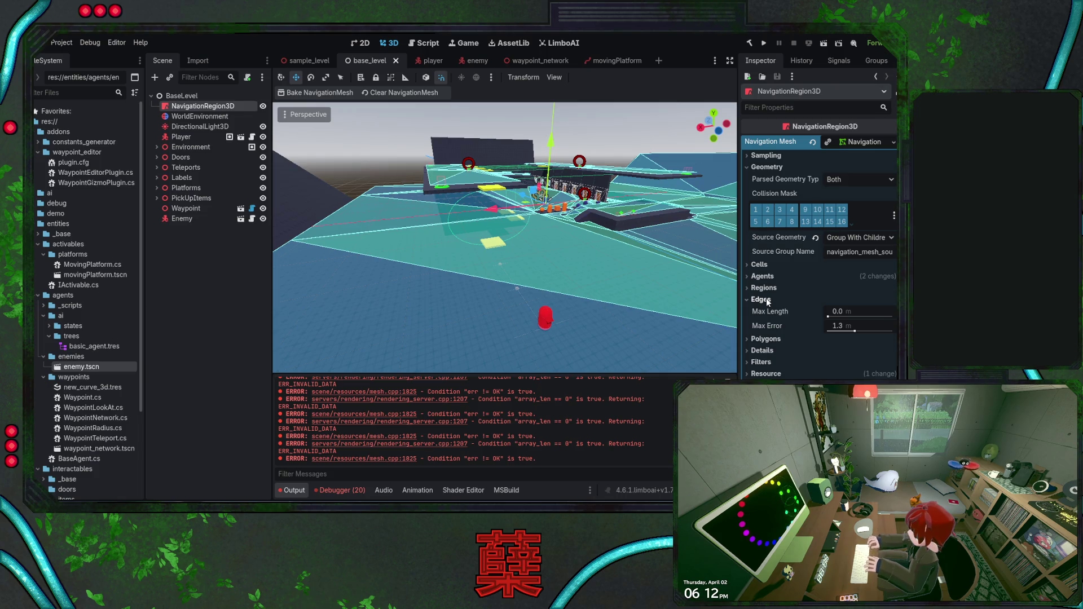
left_click(768, 300)
left_click(767, 312)
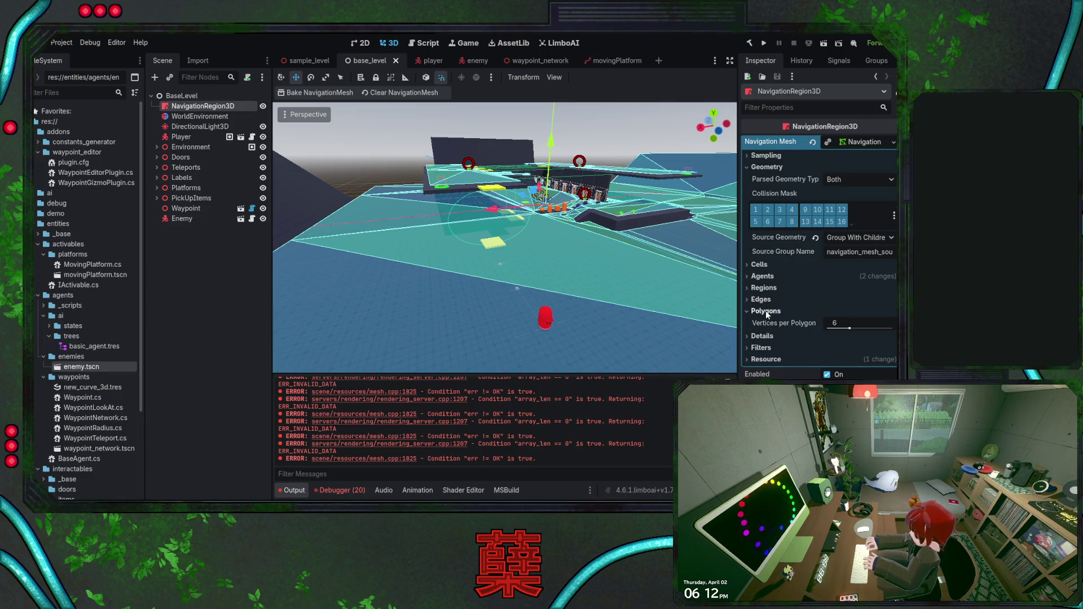
left_click(766, 312)
left_click(760, 265)
left_click(759, 264)
left_click(764, 276)
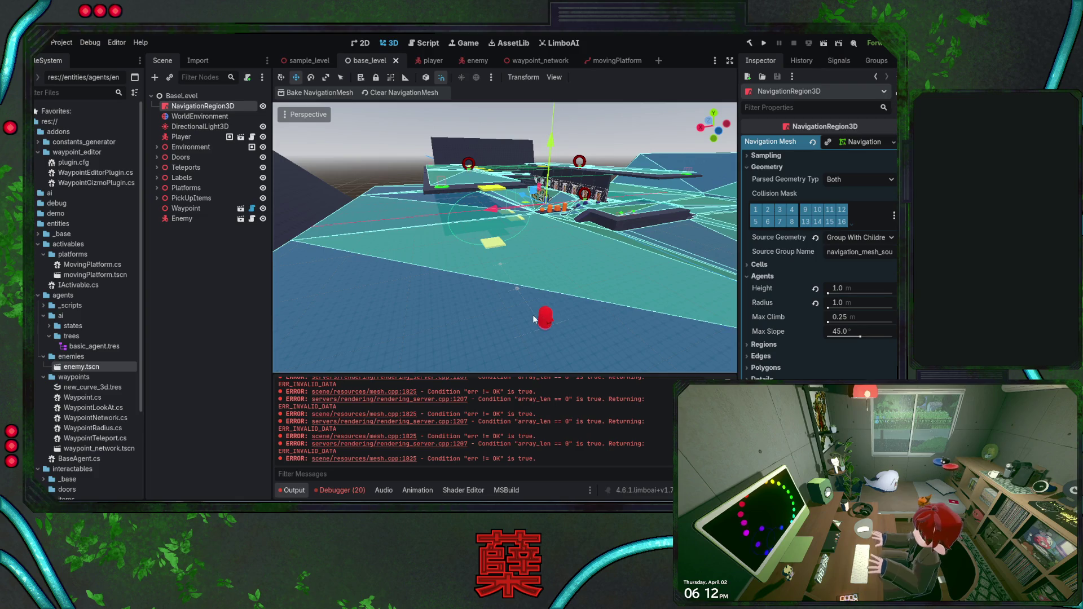
left_click(476, 62)
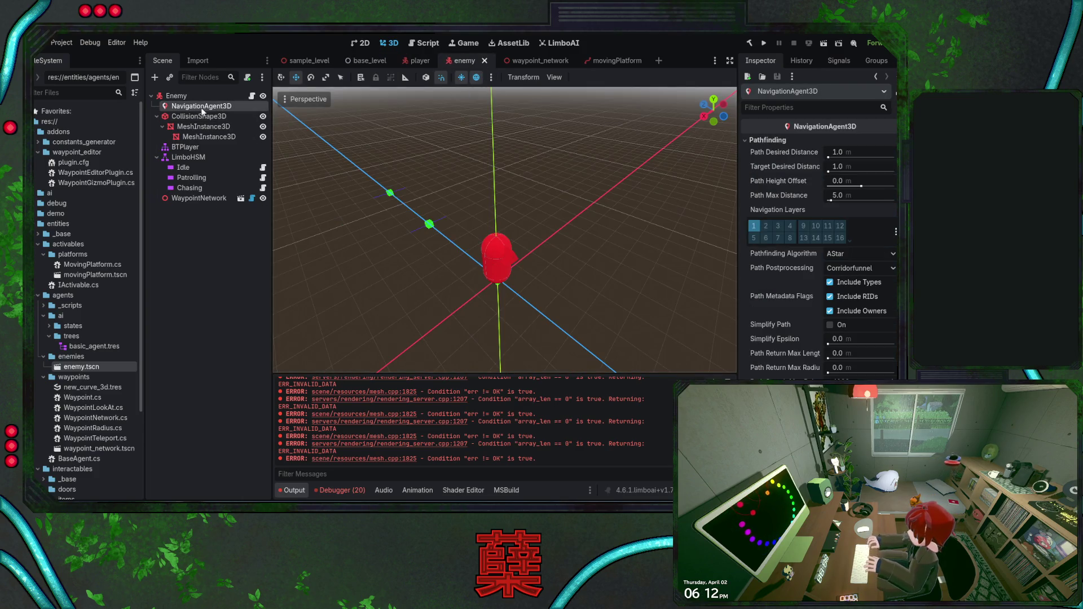
Check the enemy capsule mesh's dimensions to confirm its 2 m height
left_click(217, 125)
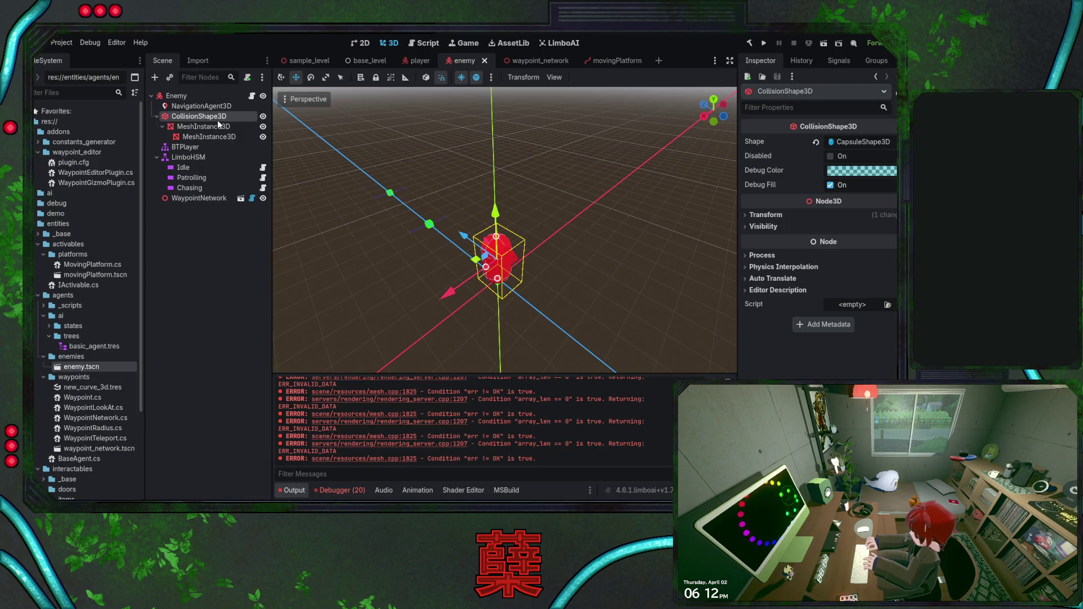
left_click(215, 119)
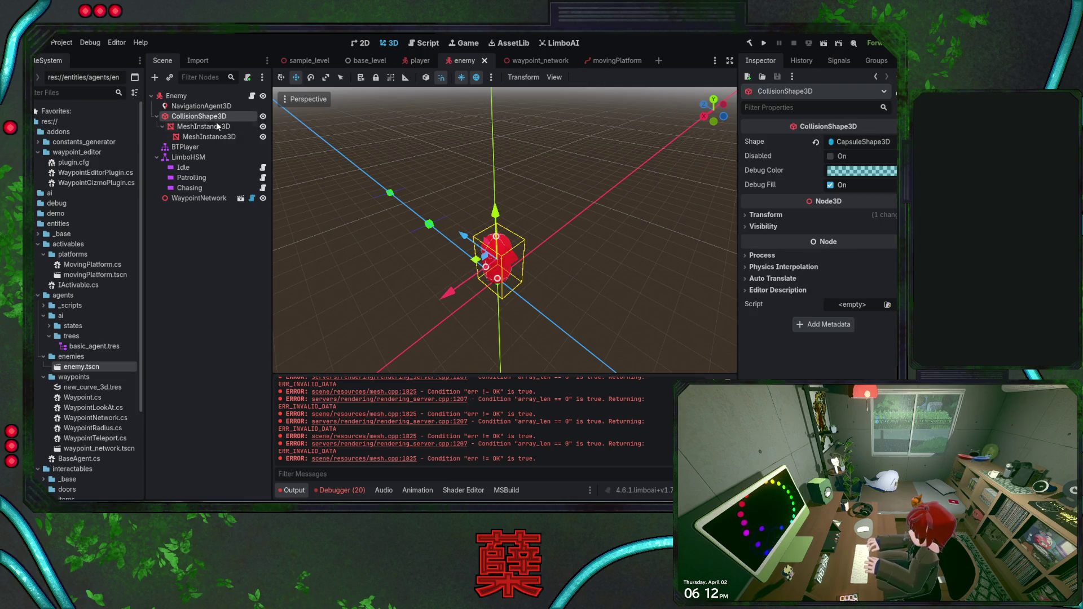
left_click(219, 127)
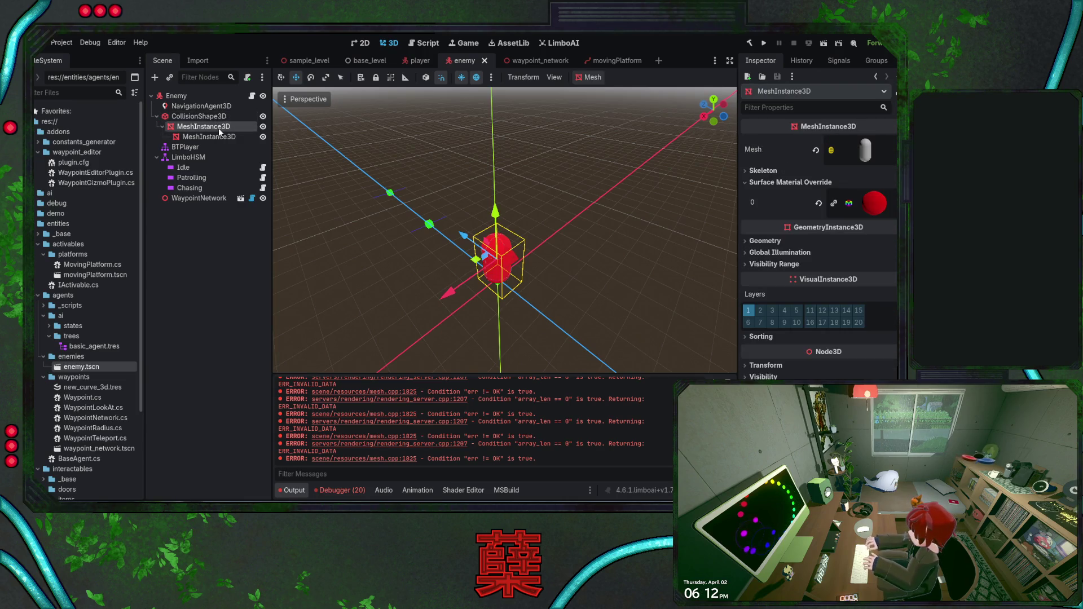
left_click(866, 149)
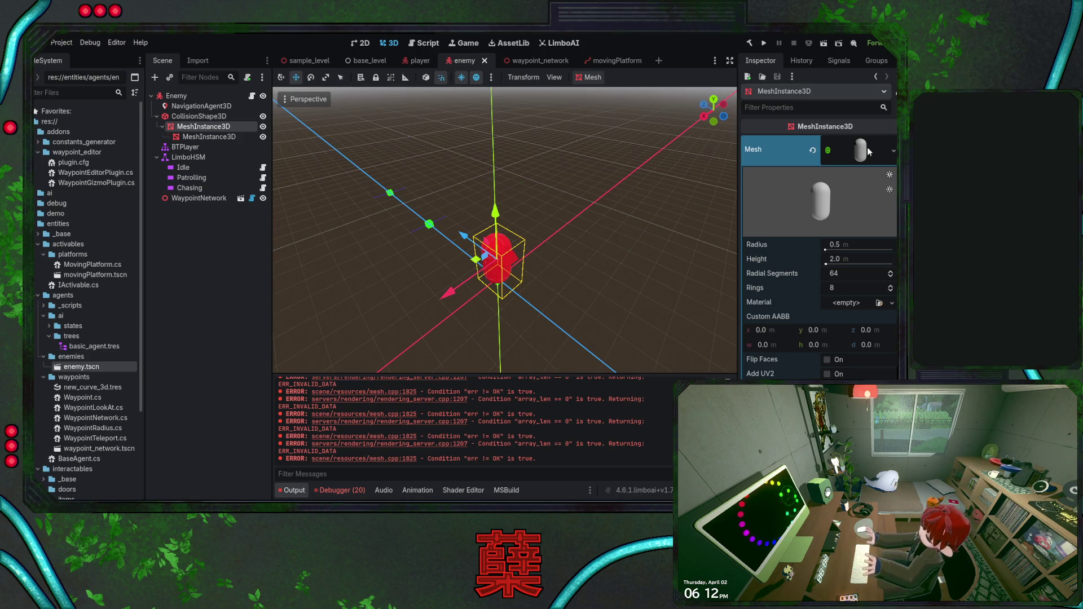
left_click(867, 149)
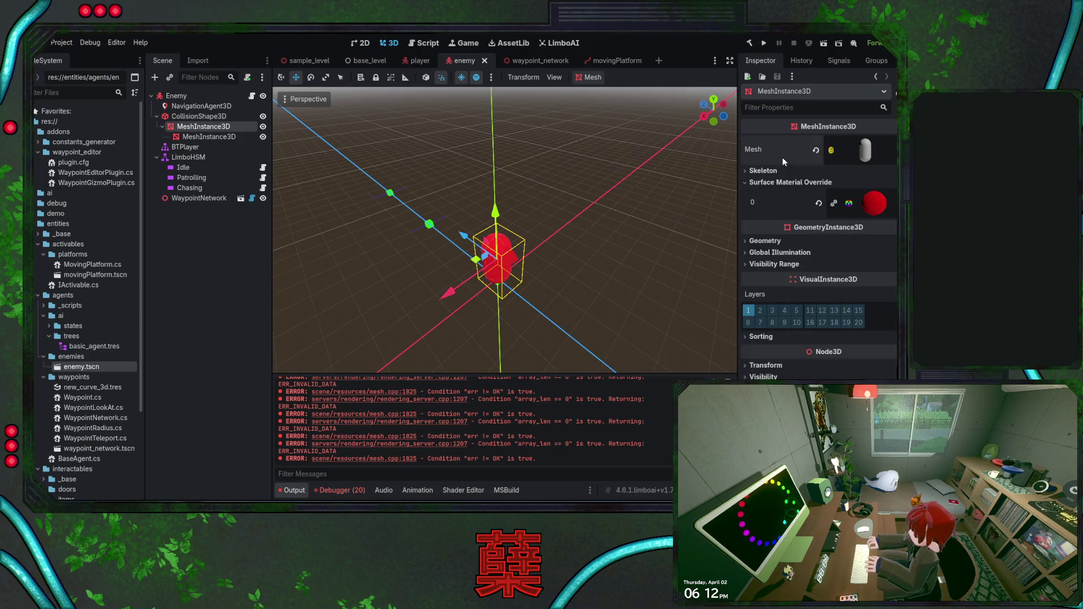
Set the base_level navigation mesh agent height to 2.0 and save the scene
left_click(365, 62)
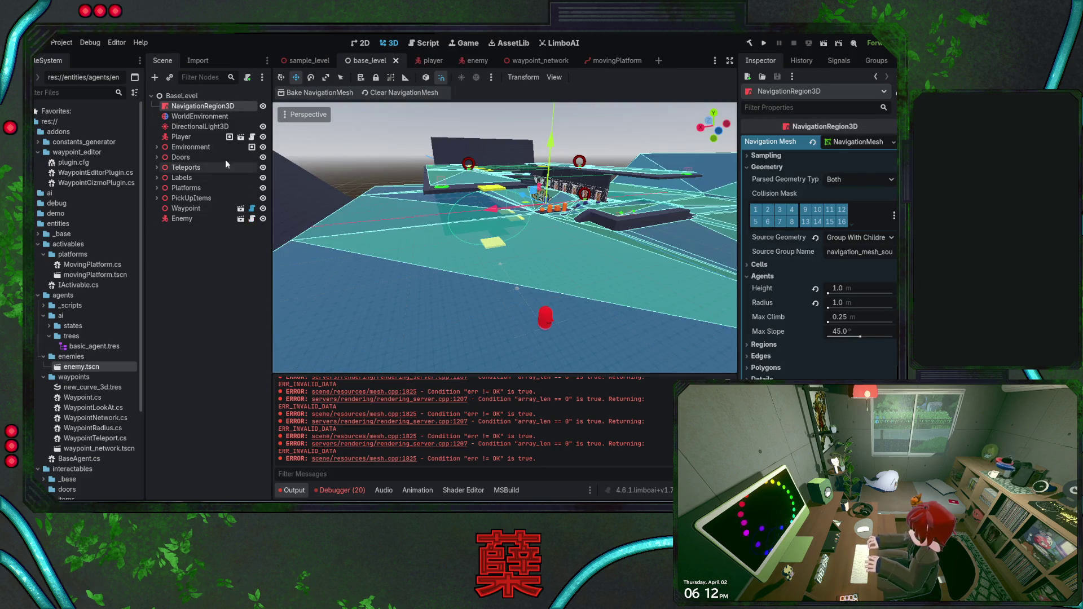
left_click(815, 290)
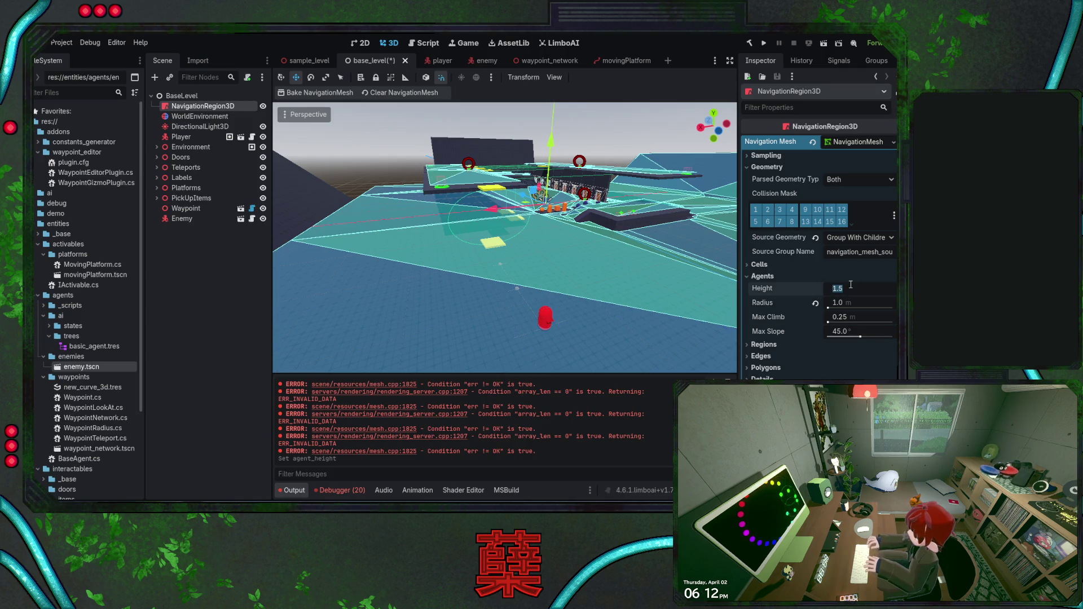
type("2")
key("Return")
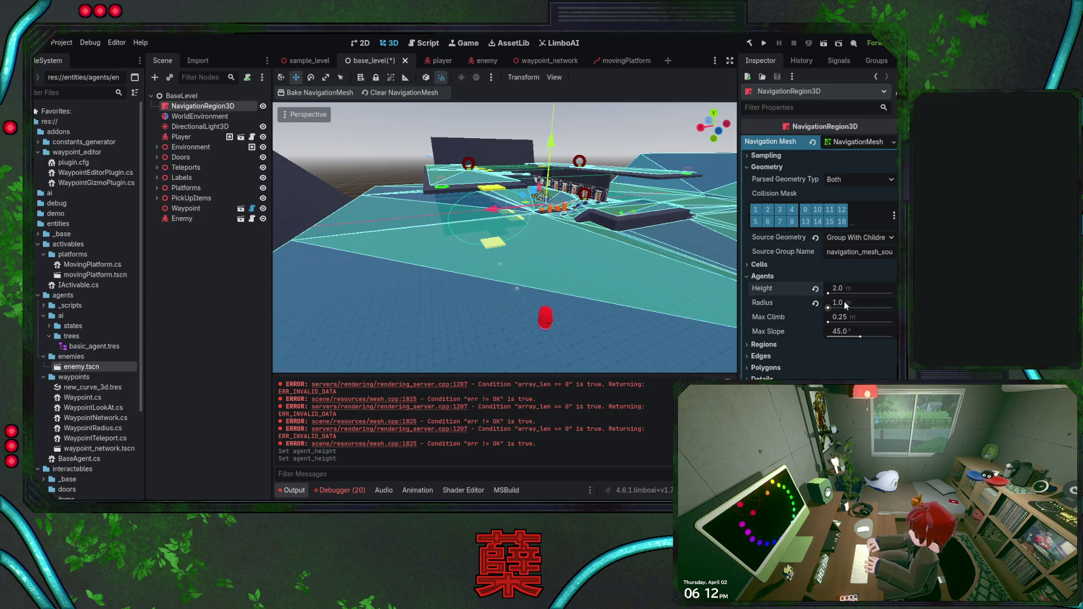
key("ctrl+s")
left_click_drag(600, 291, 370, 156)
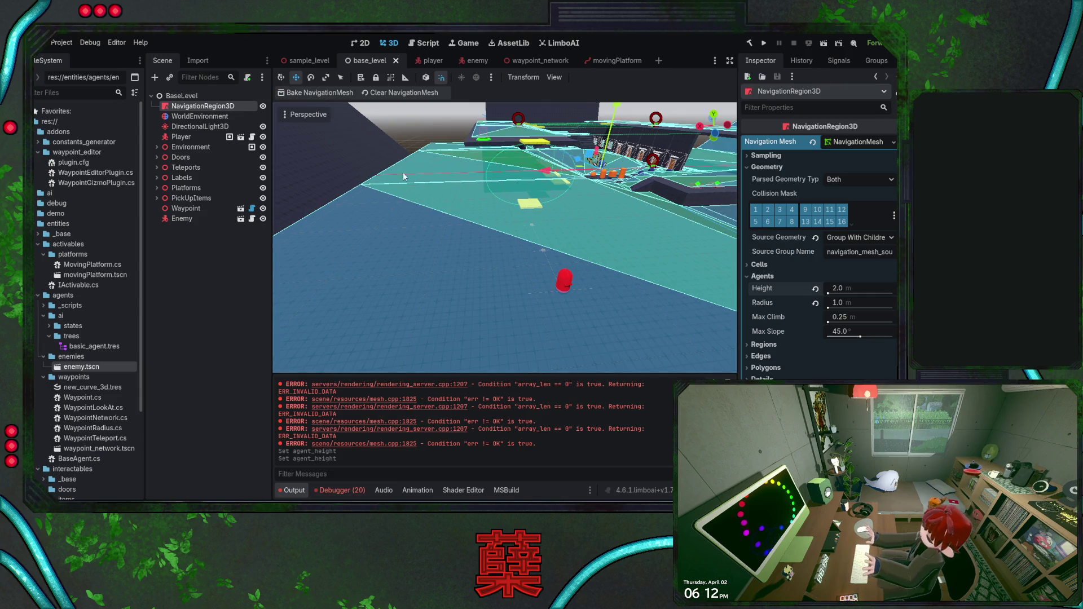
mouse_move(506, 240)
left_mouse_down()
mouse_move(576, 274)
mouse_move(454, 243)
left_mouse_up()
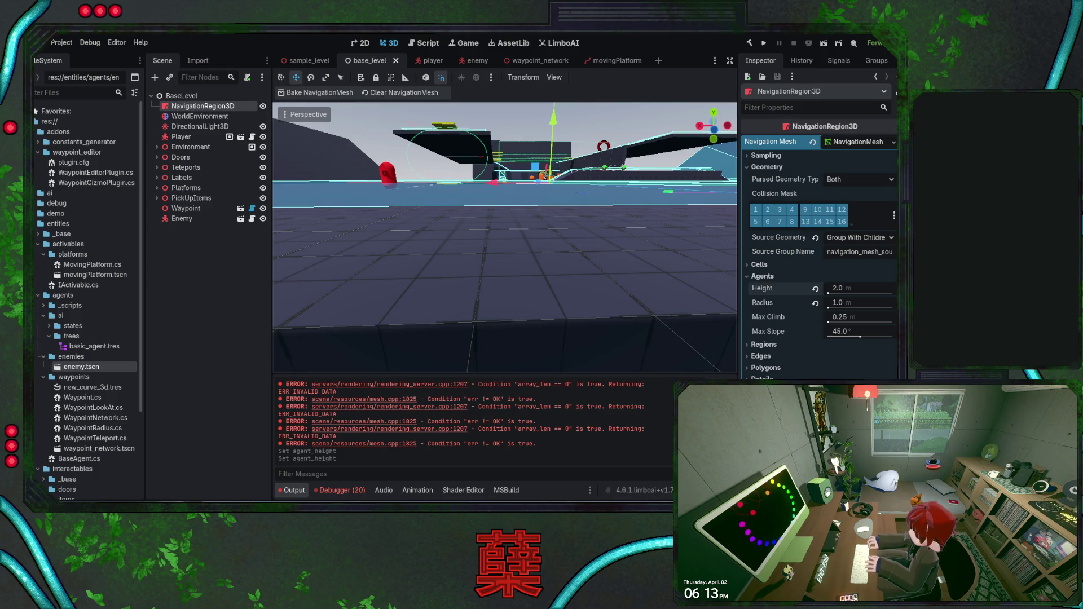
Look over the navmesh Edges, Regions and Details bake settings
scroll(828, 283, "down", 3)
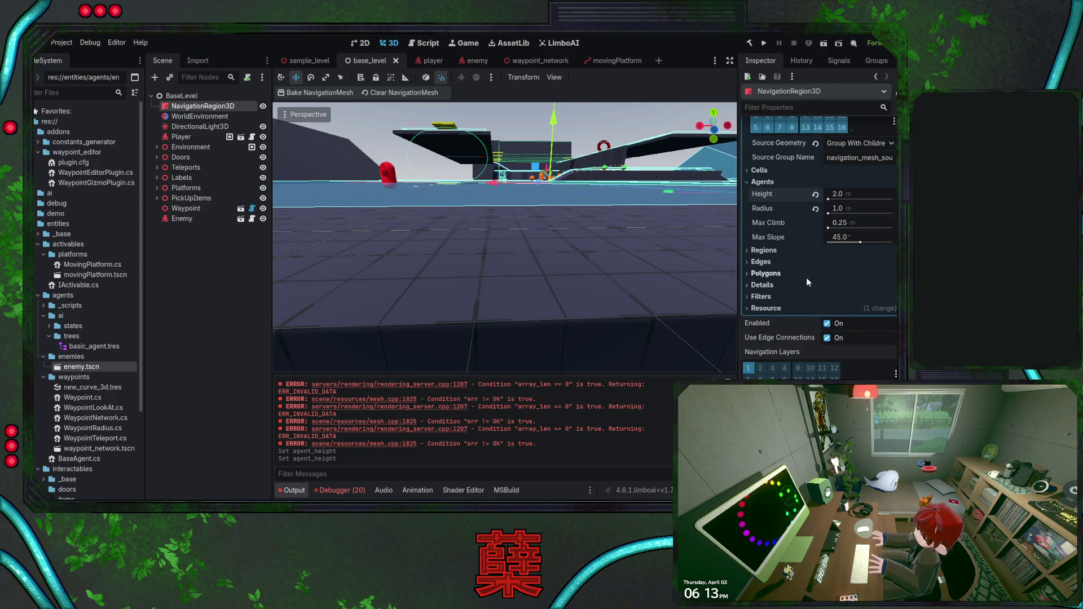
scroll(806, 279, "up", 2)
left_click(761, 309)
left_click(763, 310)
left_click(767, 298)
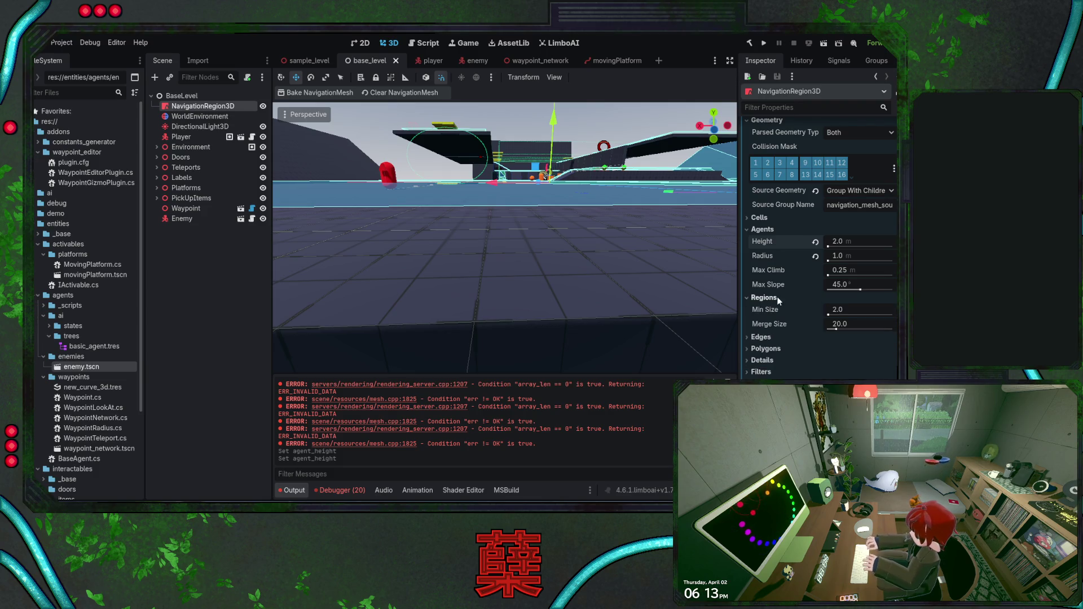
left_click(773, 298)
left_click(764, 332)
left_click(763, 332)
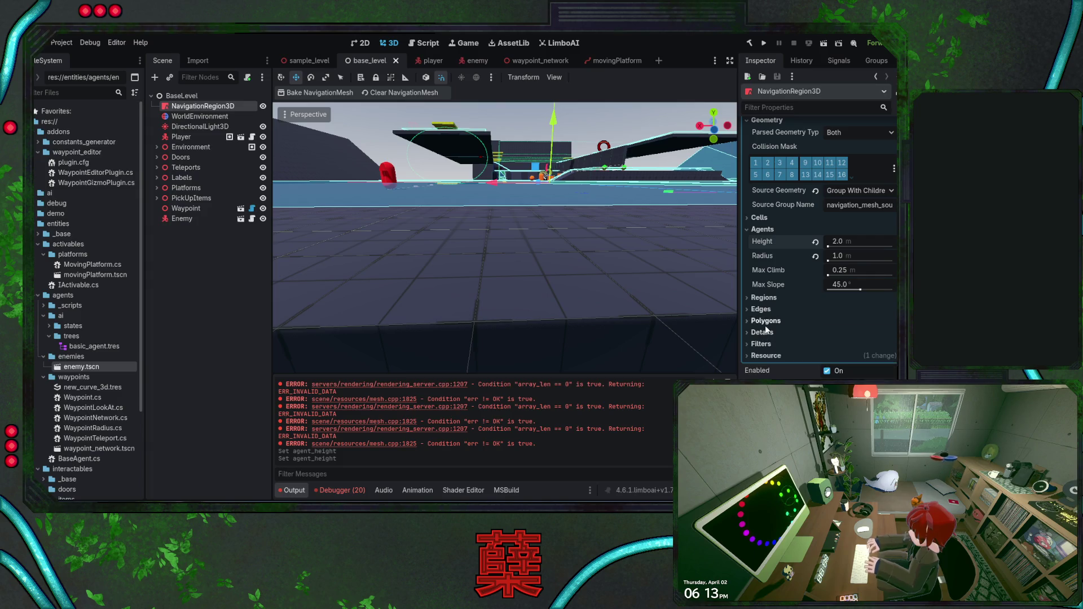
Check the Cells size and Sampling partition type, then go back to the enemy scene
left_click(757, 220)
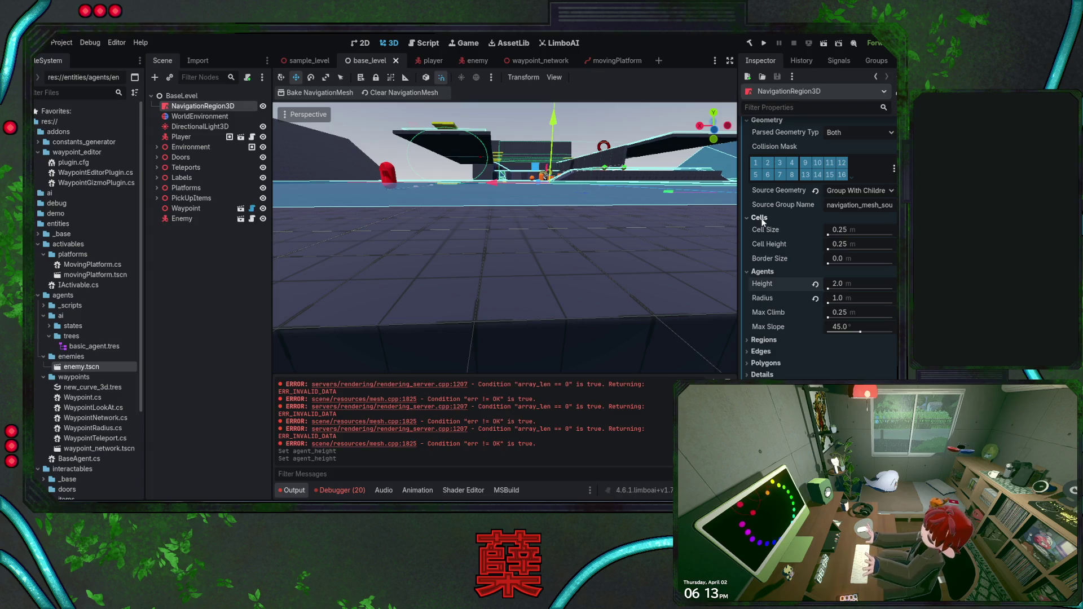
left_click(762, 220)
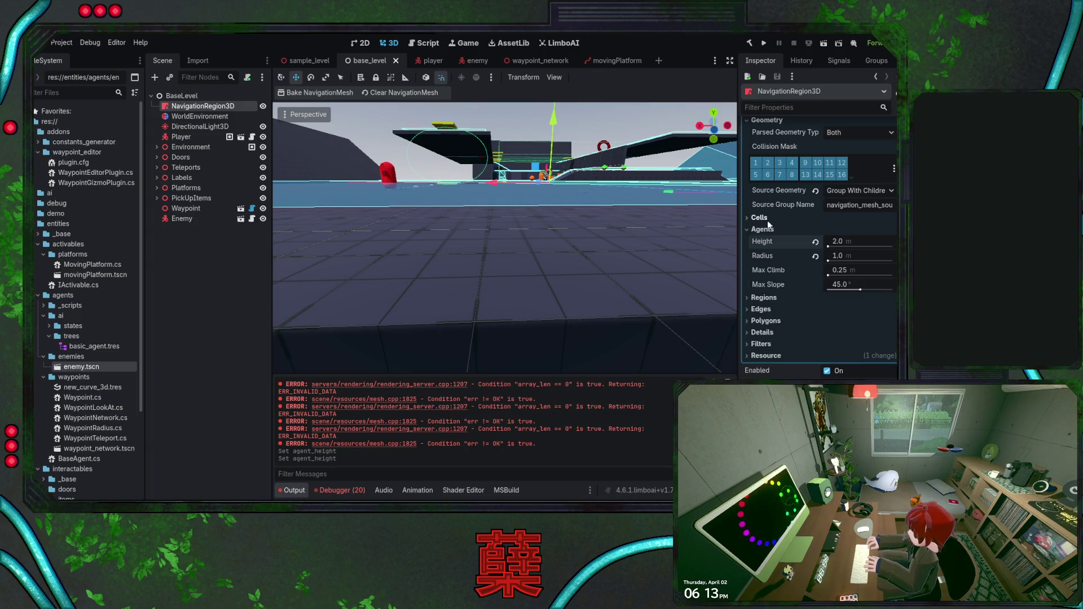
scroll(807, 225, "up", 2)
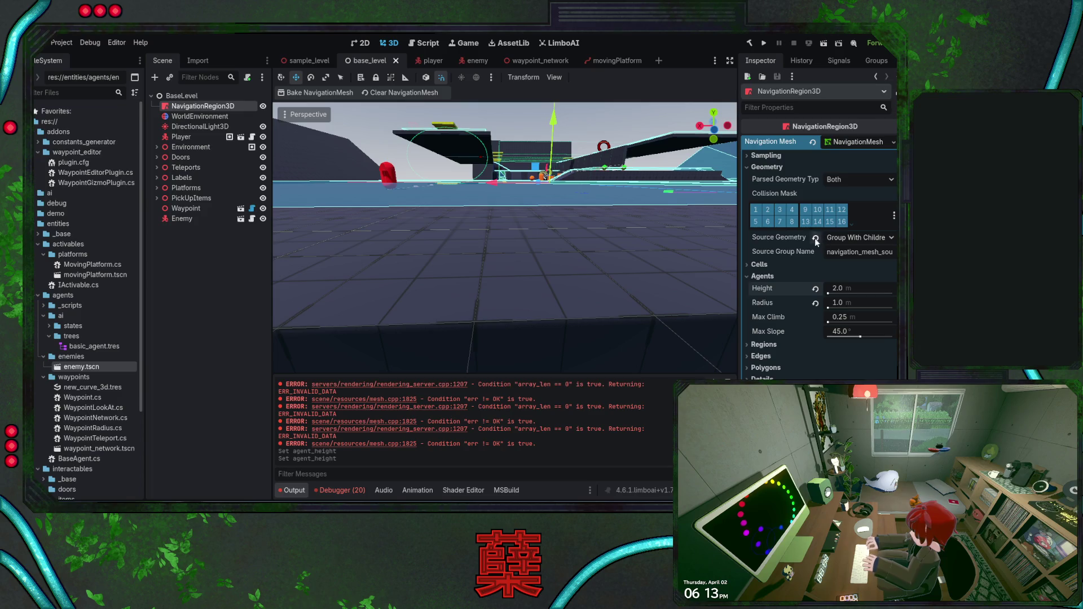
left_click(770, 156)
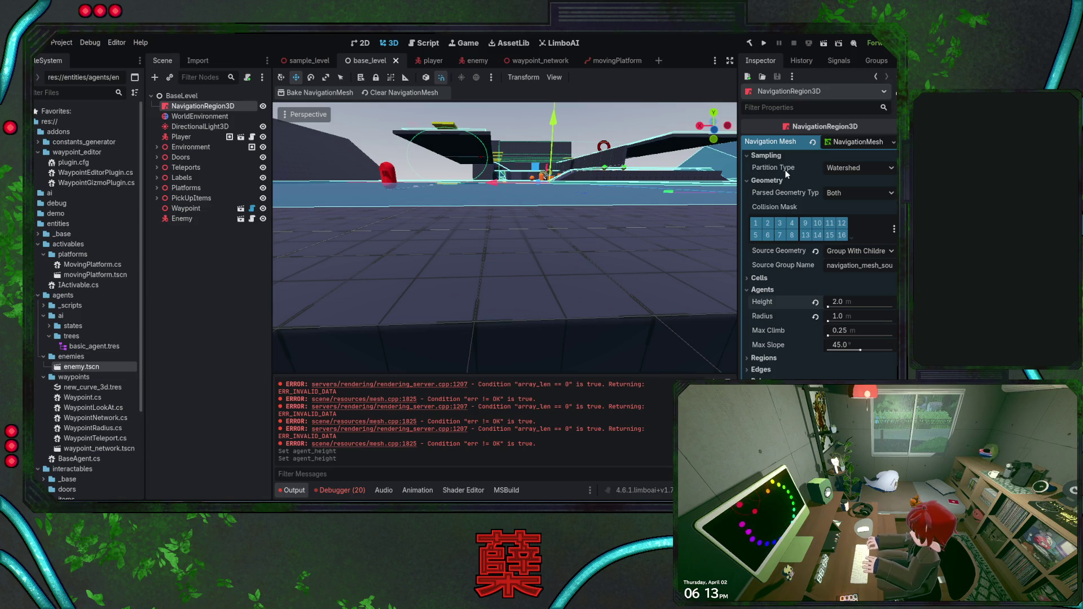
left_click(778, 156)
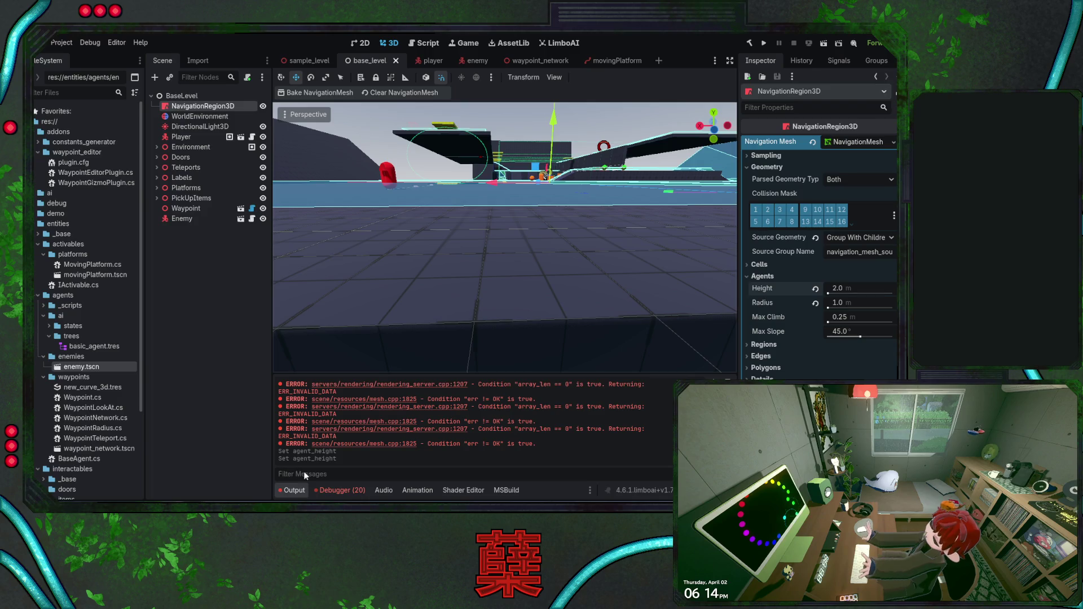
left_click(473, 62)
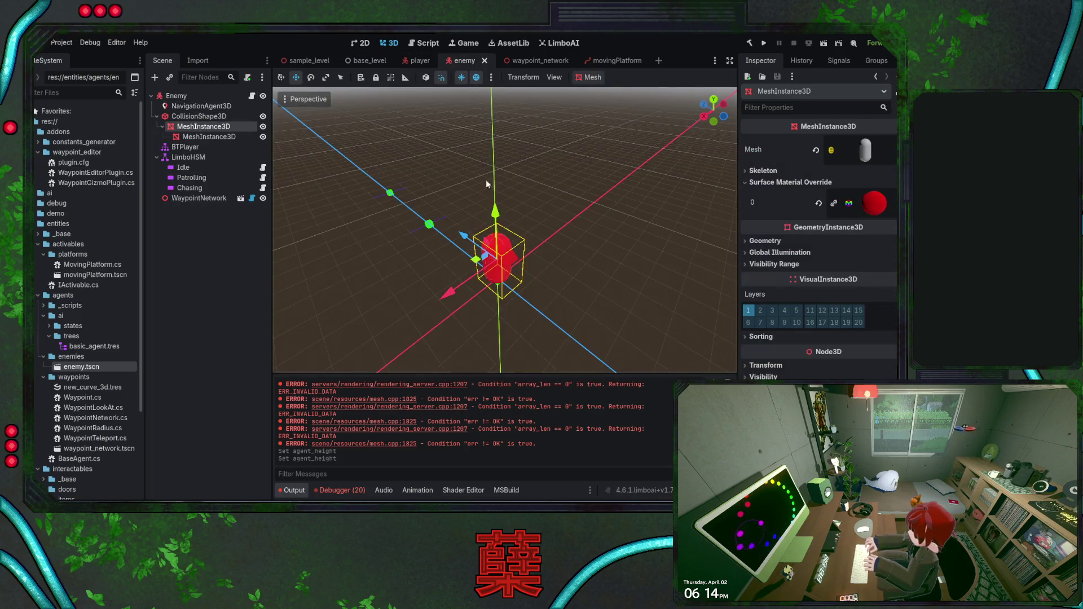
Change the capsule mesh height to 1.0, then restore it to 2.0
left_click(865, 150)
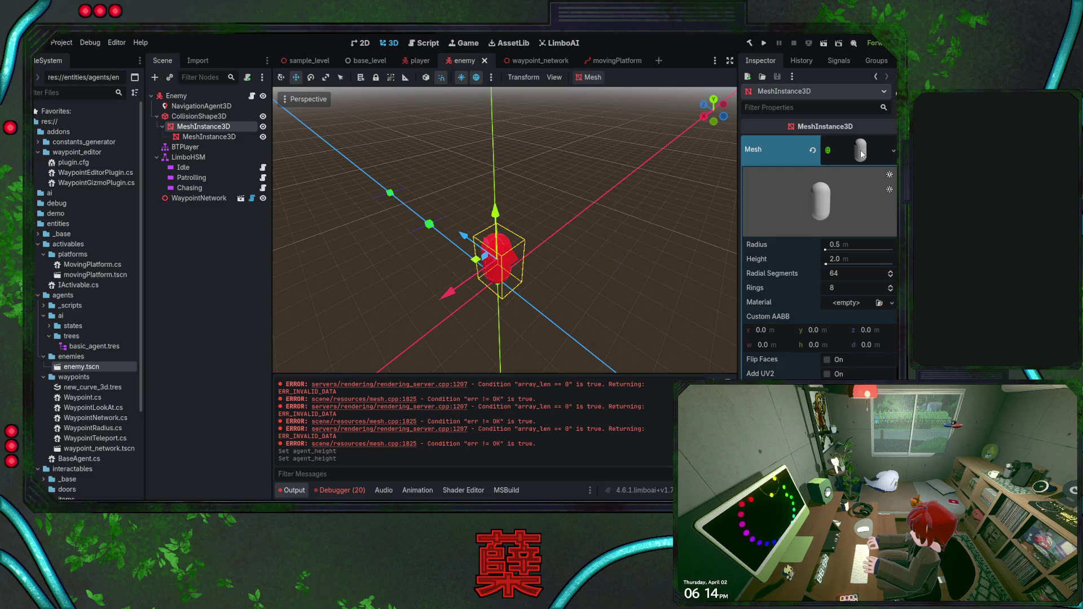
left_click(849, 259)
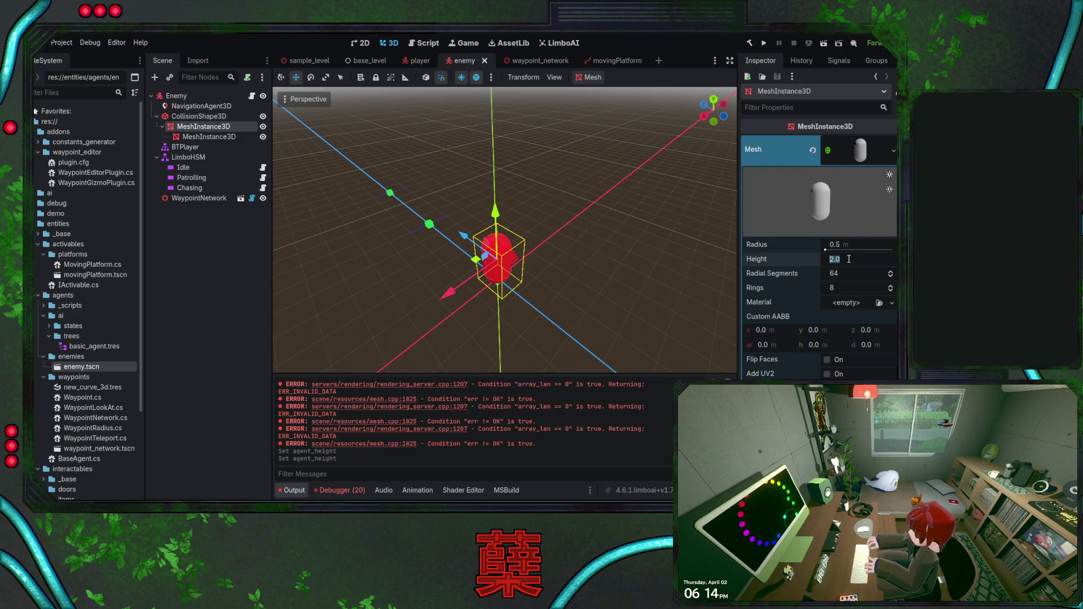
type("1")
key("Return")
left_click(849, 259)
type("2")
key("Return")
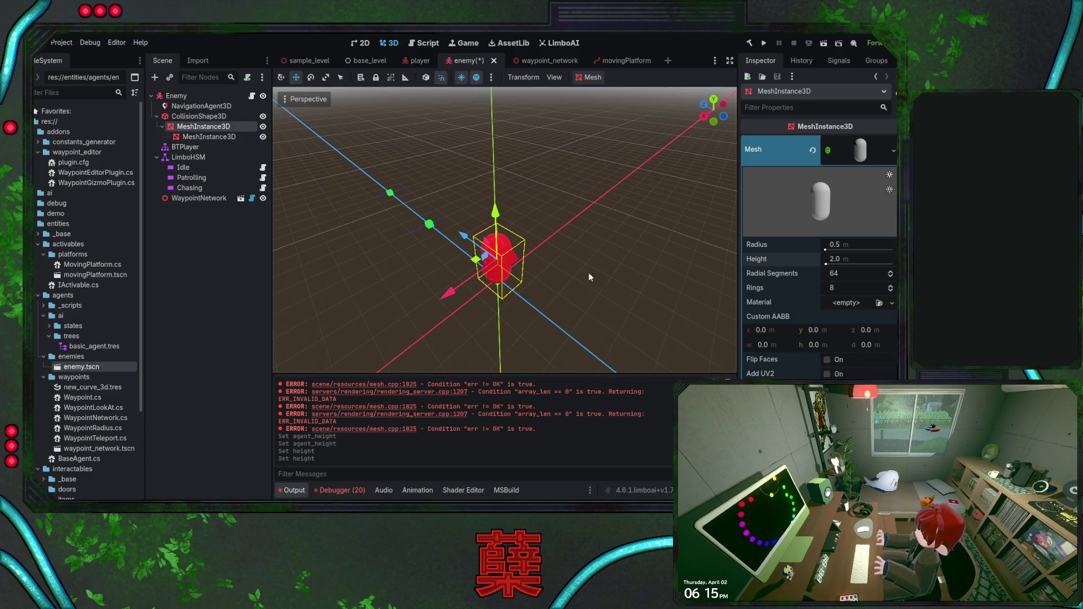
mouse_move(574, 248)
left_mouse_down()
mouse_move(553, 231)
mouse_move(564, 208)
mouse_move(609, 234)
left_mouse_up()
Save the enemy scene and fly the base_level view up to the red capsule
key("ctrl+s")
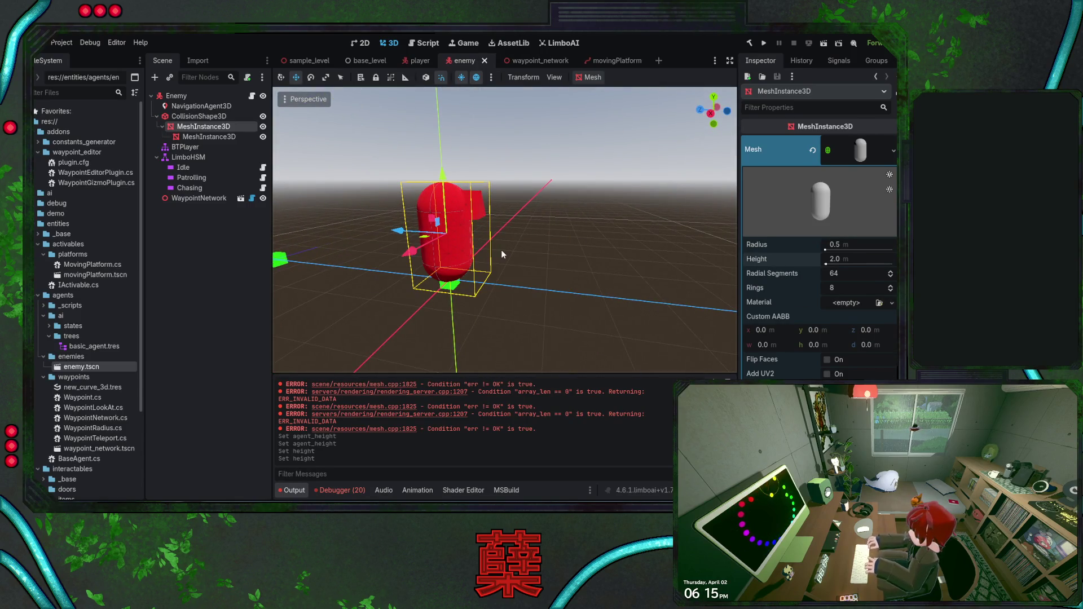
left_click(308, 60)
left_click(374, 61)
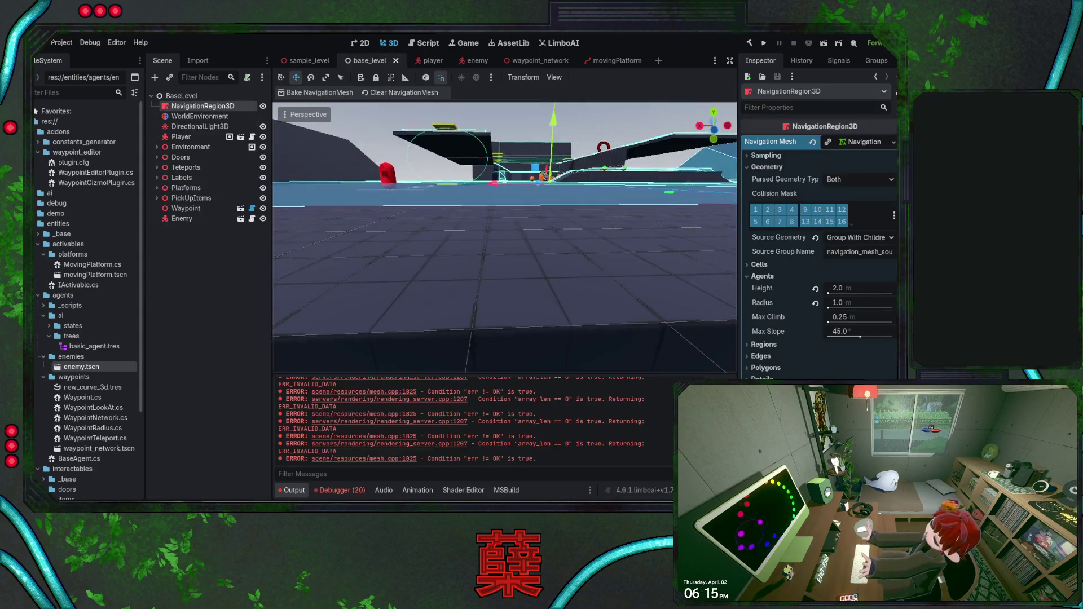
key("w")
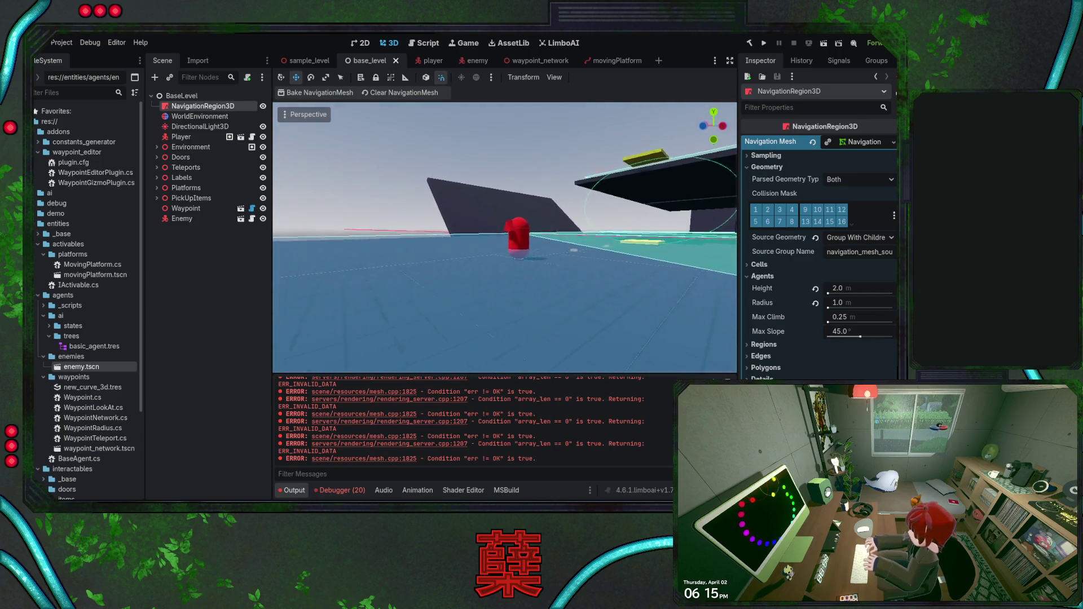
key("w")
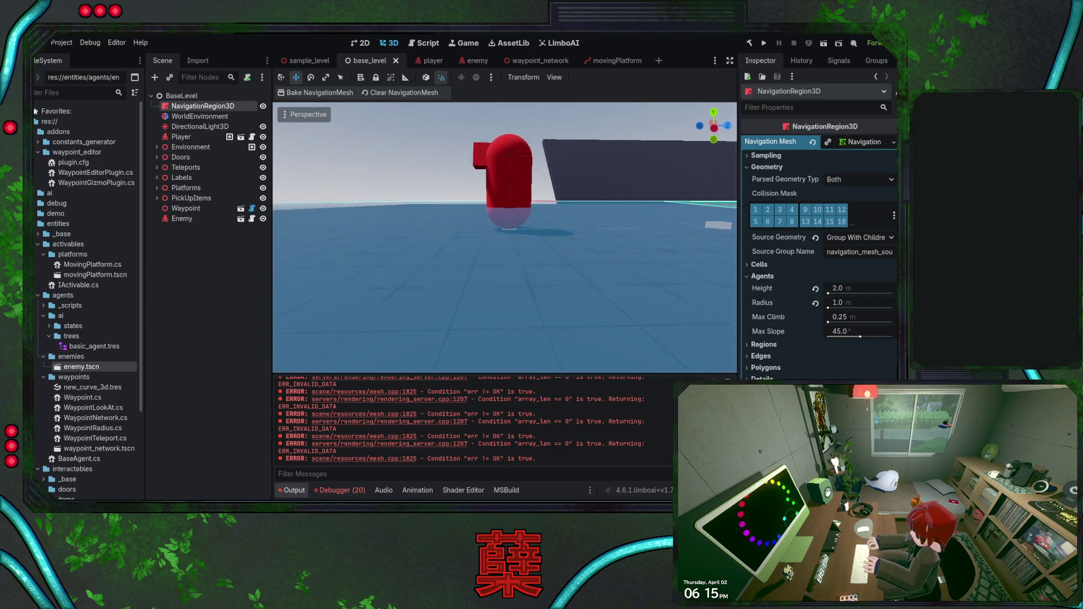
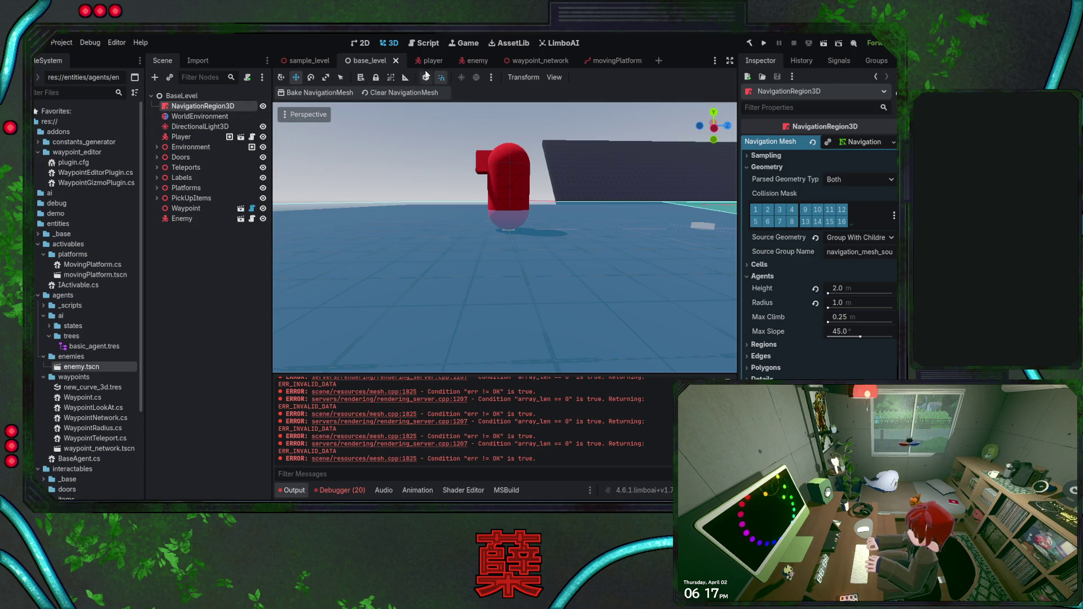
Check the enemy navigation agent's height properties (filtered by 'hei'), then return to the base level
left_click(467, 60)
left_click(202, 106)
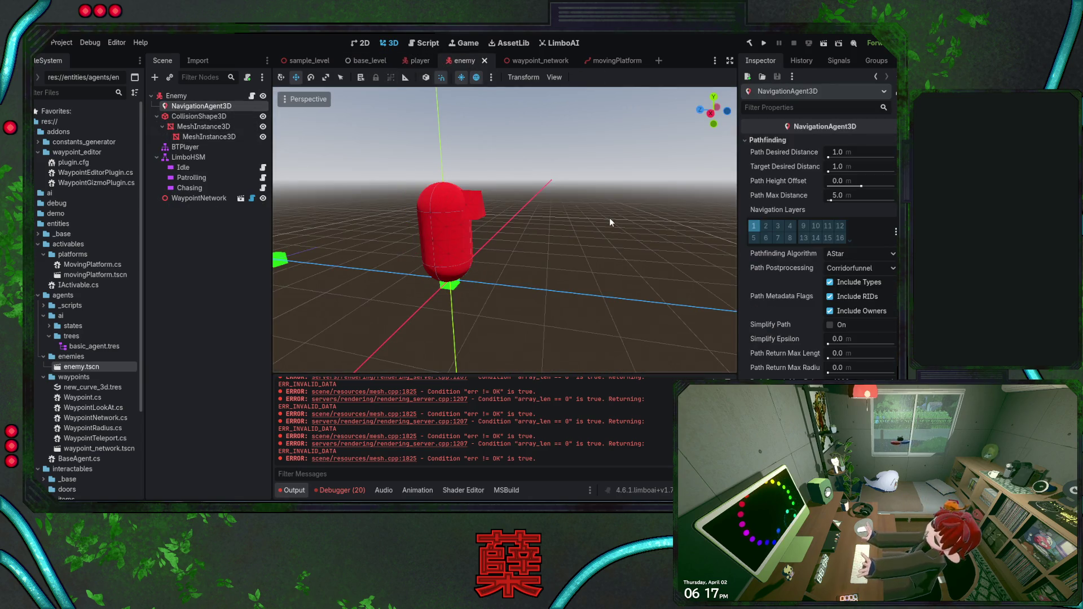
left_click(792, 107)
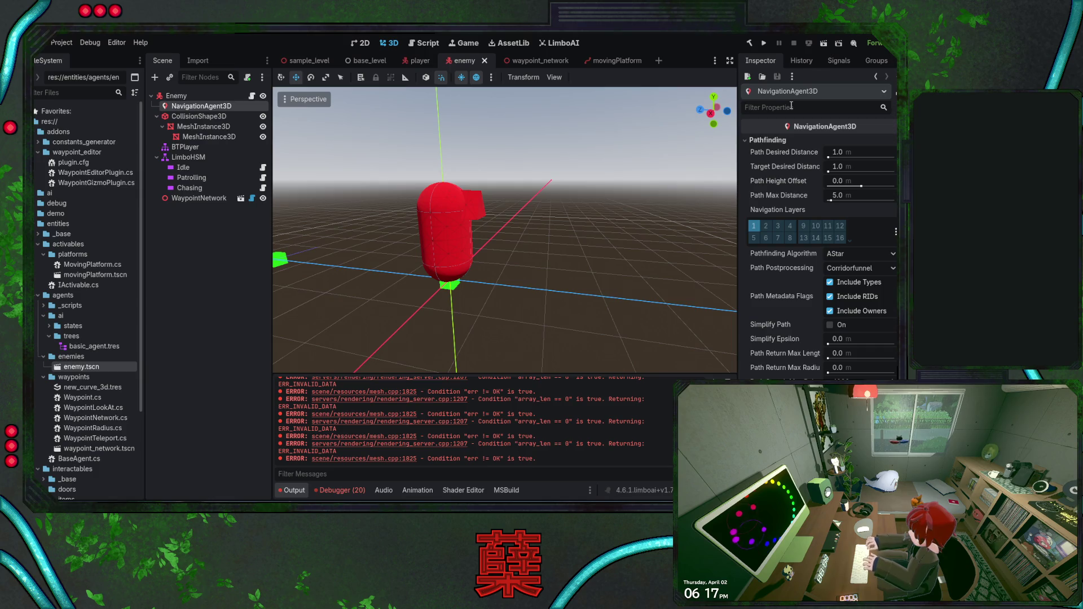
type("hei")
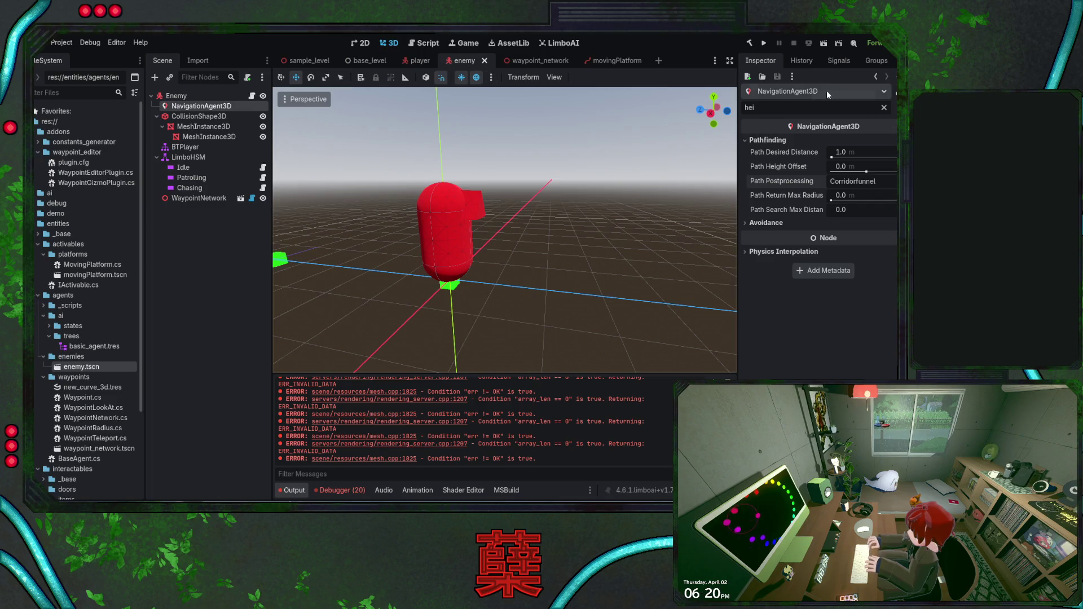
key("BackSpace")
key("BackSpace")
key("BackSpace")
left_click(362, 62)
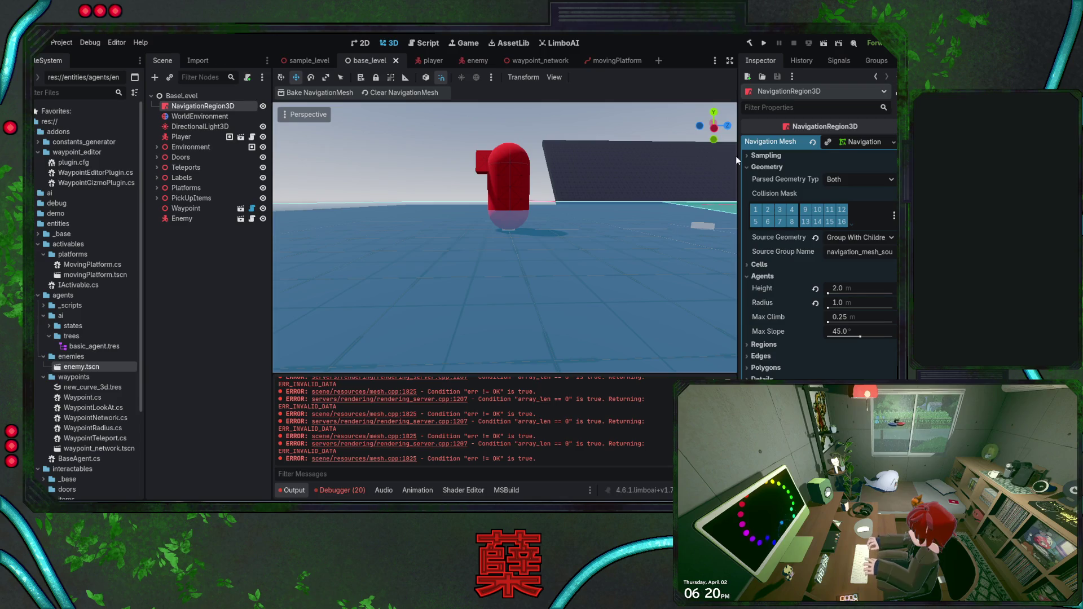
Set the navigation mesh Cell Height to 0.05, save the level and rebake the navmesh
left_click(778, 264)
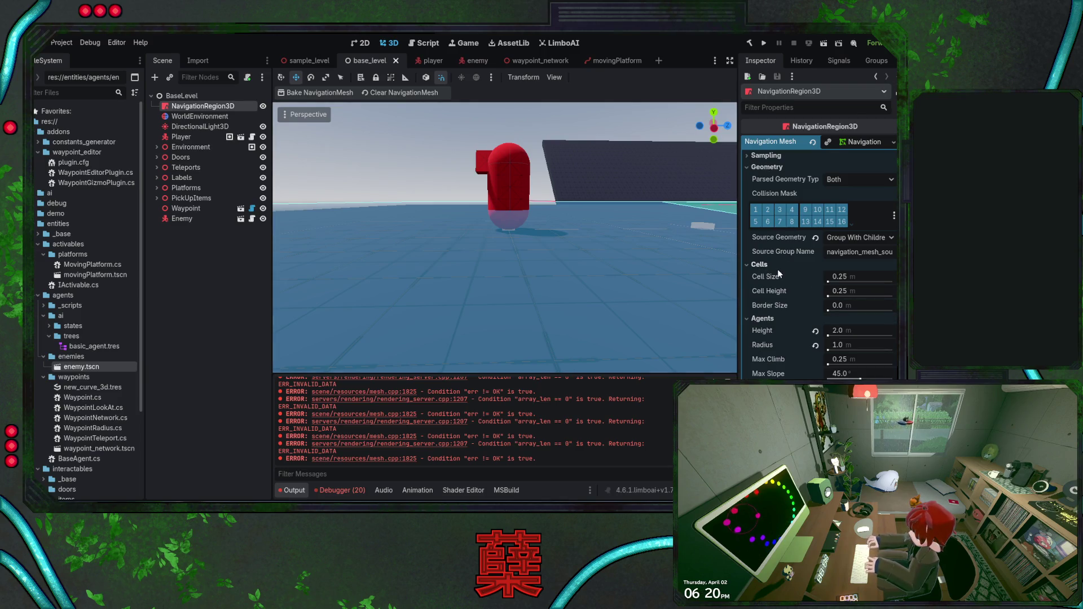
left_click(848, 293)
type(".05")
key("Return")
key("ctrl+s")
left_click(294, 93)
left_click_drag(465, 244, 494, 247)
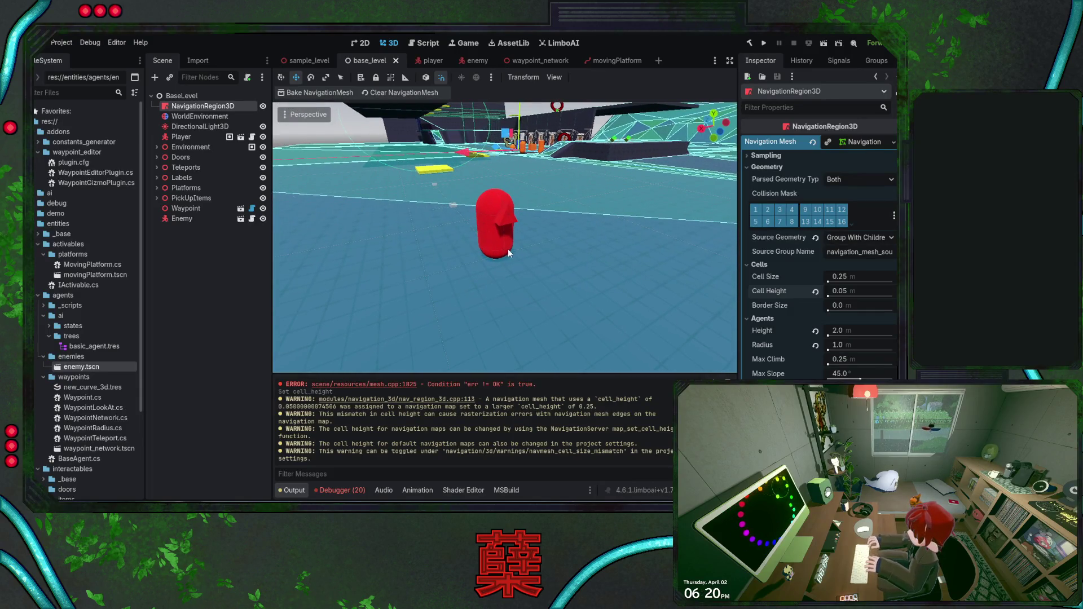
Change Cell Height to 0.02, rebake the navmesh and inspect it near the red capsule
left_click(853, 293)
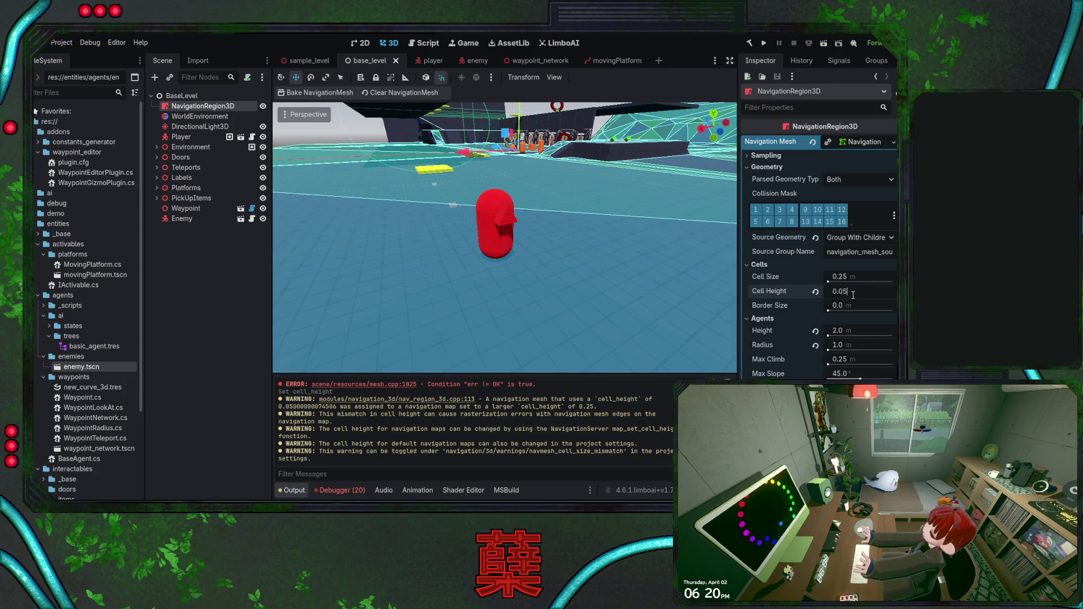
key("BackSpace")
type("2")
key("Return")
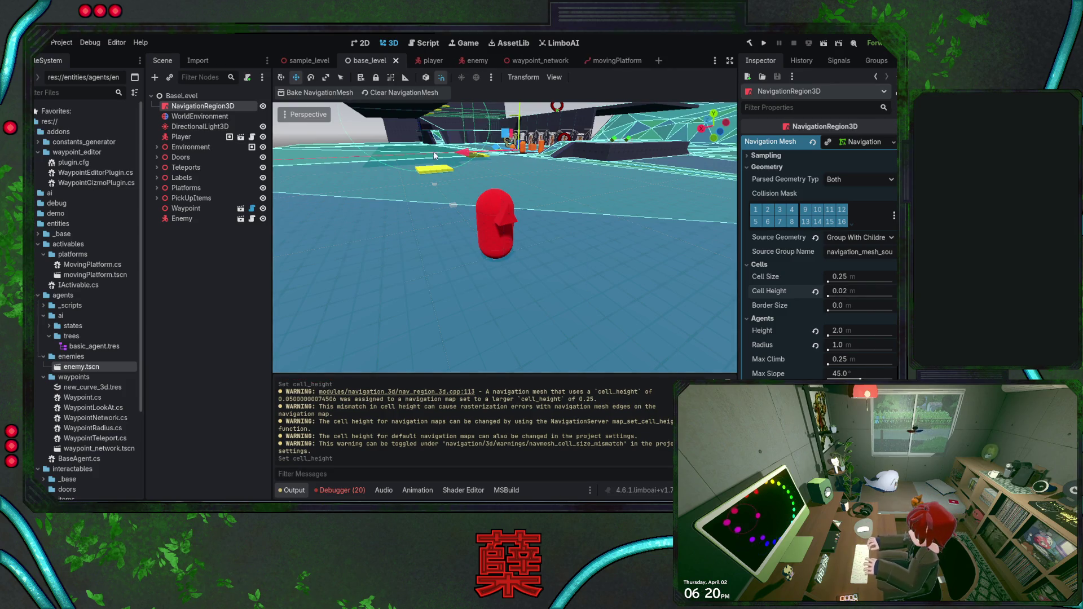
left_click(324, 93)
left_click_drag(428, 198, 429, 198)
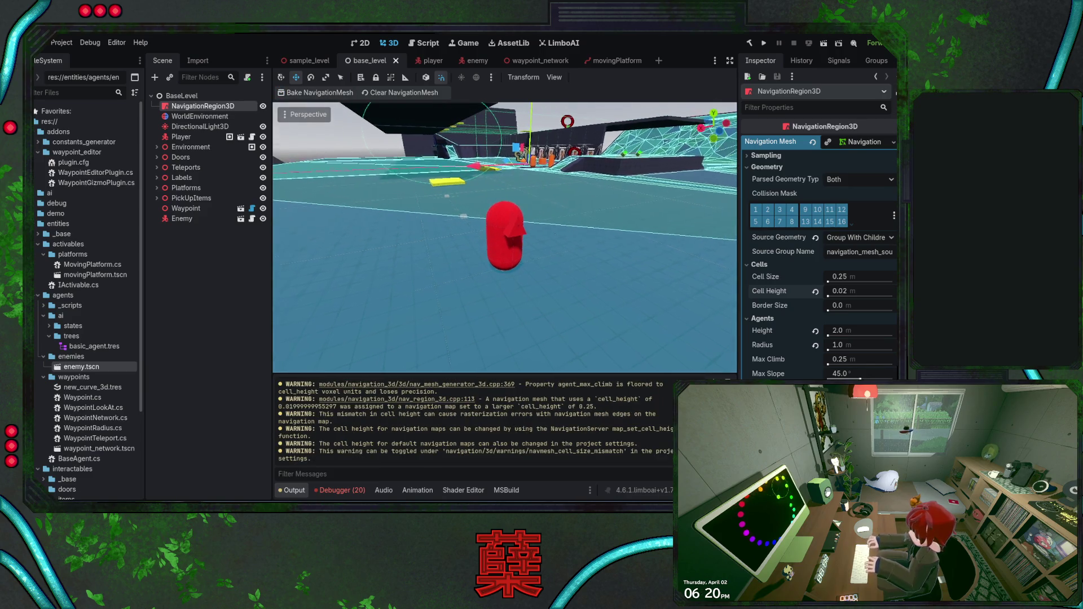
left_click_drag(560, 228, 566, 240)
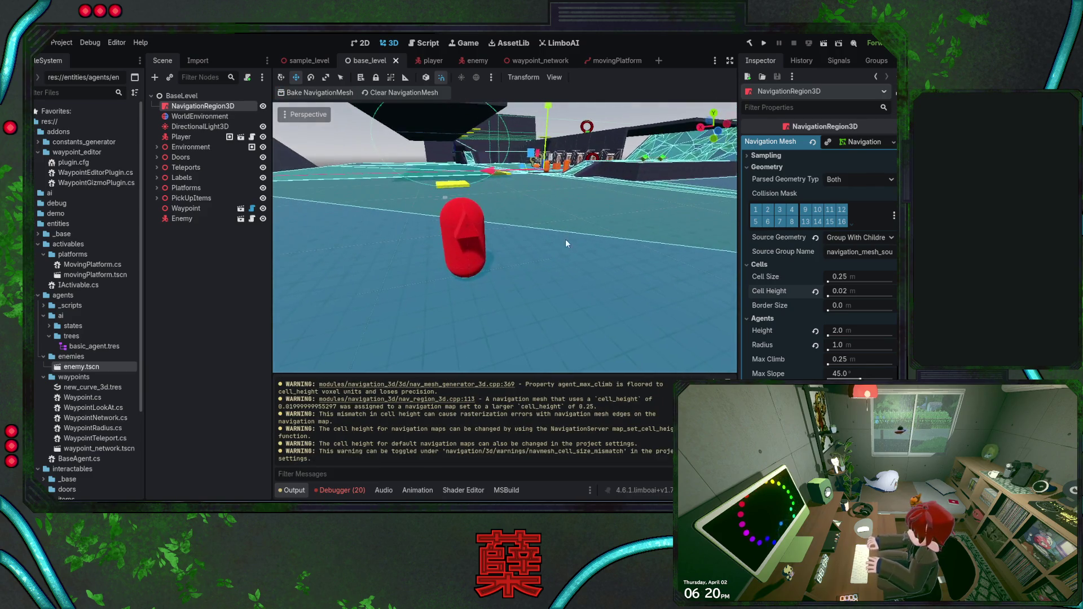
Save the base level scene several times, then bring up BaseAgent.cs in Visual Studio
key("ctrl+s")
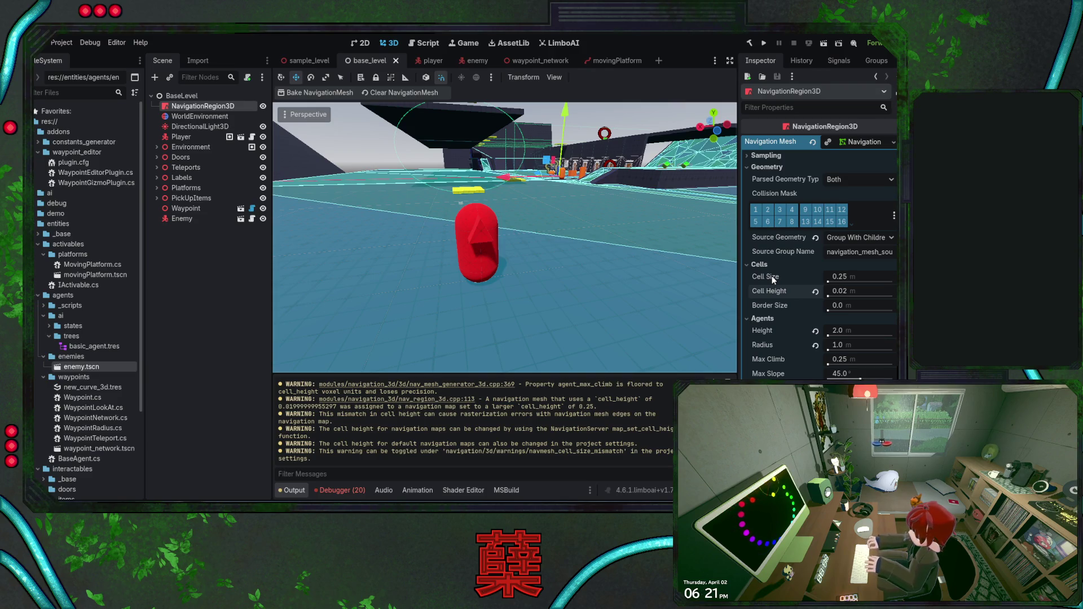
key("ctrl+s")
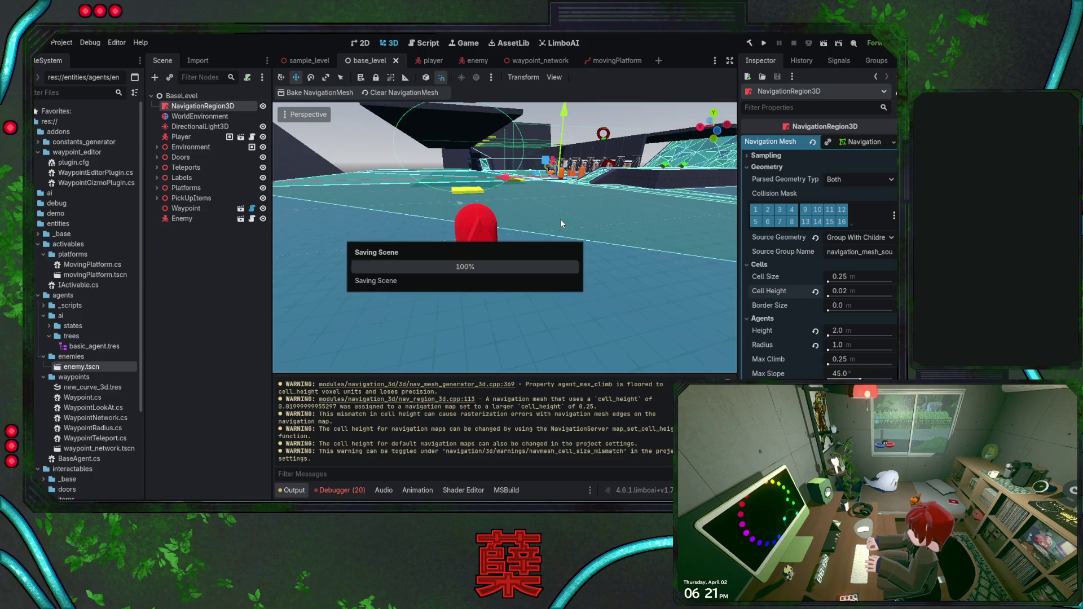
key("ctrl+s")
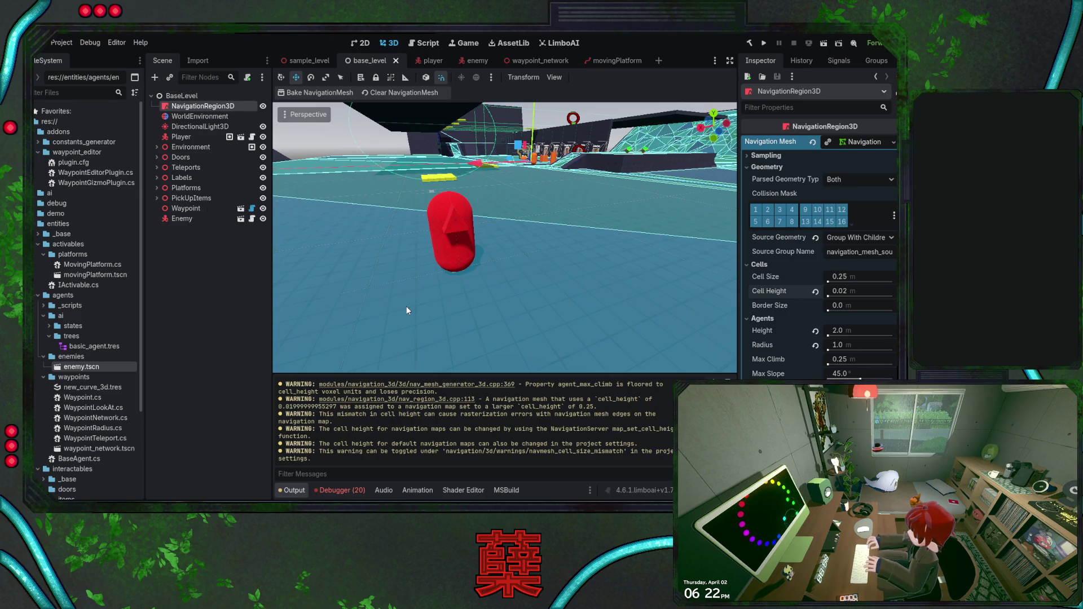
key("ctrl+s")
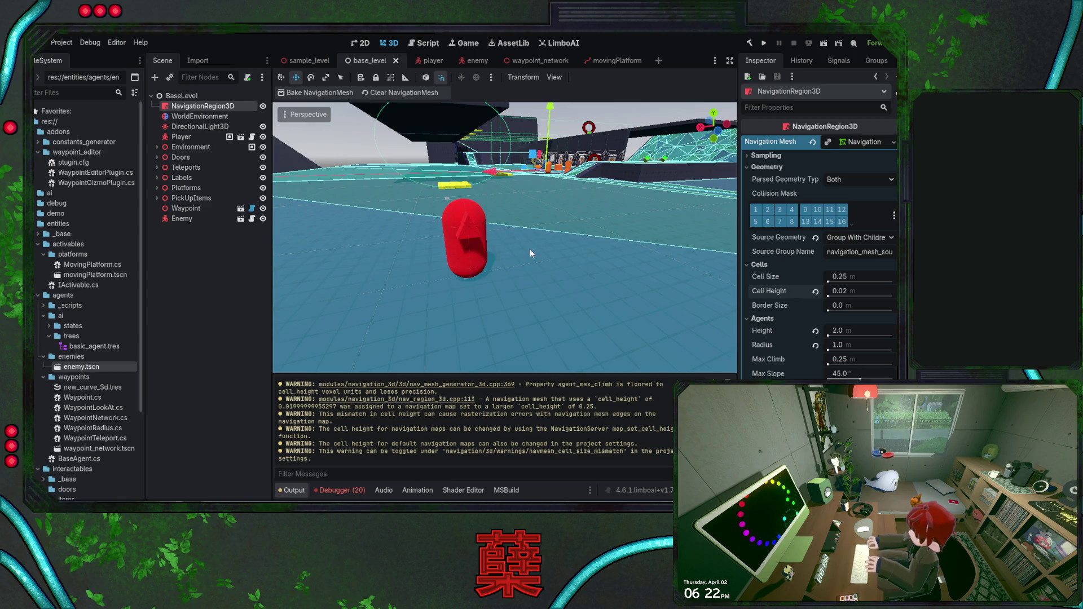
left_click(339, 501)
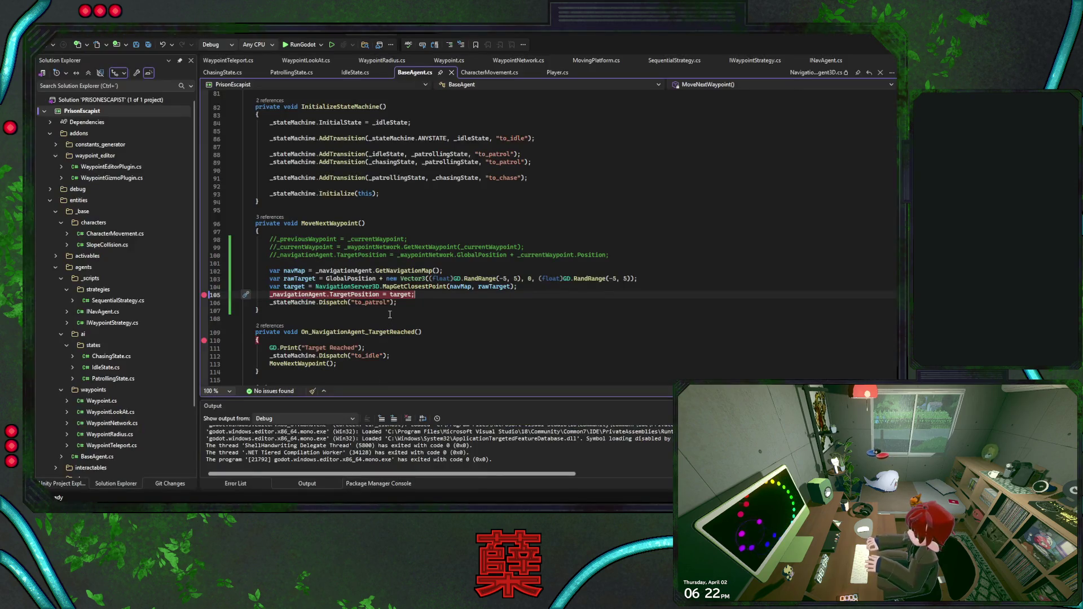
Switch from Visual Studio back to the Godot editor's base level scene
key("alt+Tab")
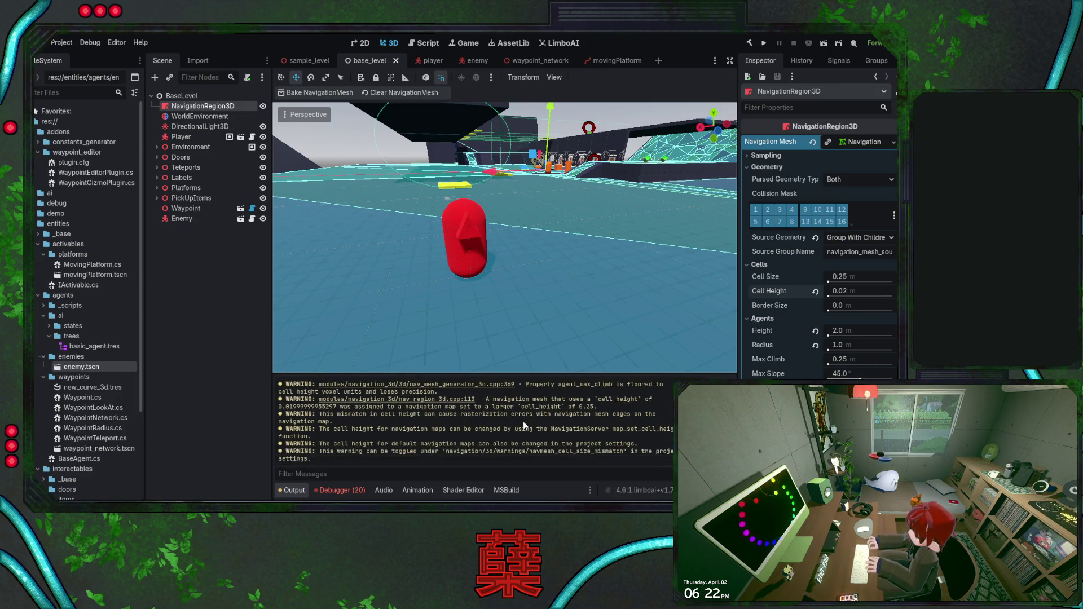
left_click_drag(312, 459, 282, 384)
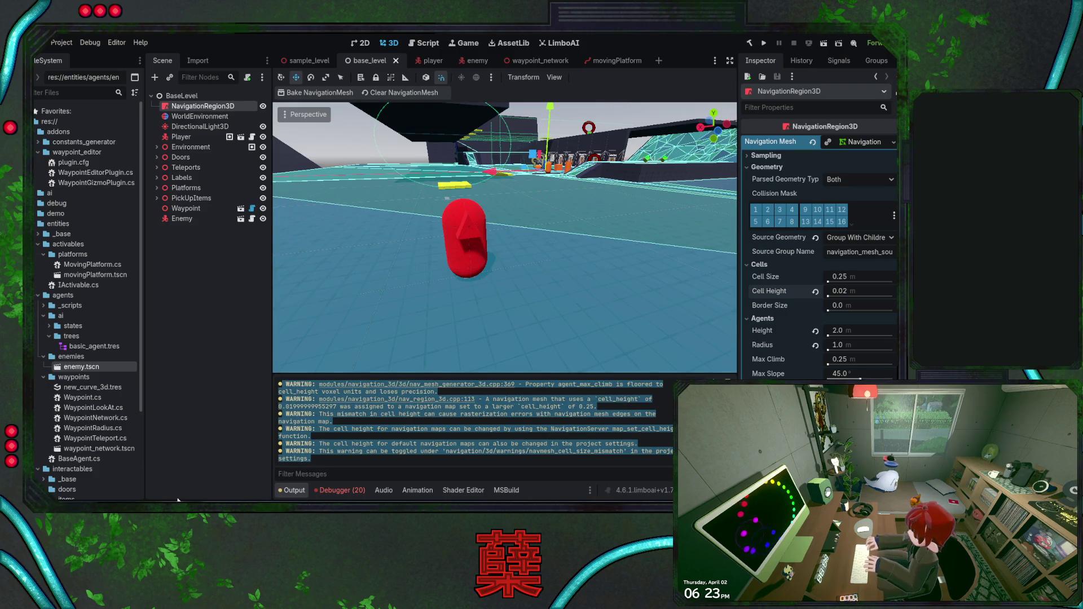
left_click(339, 461)
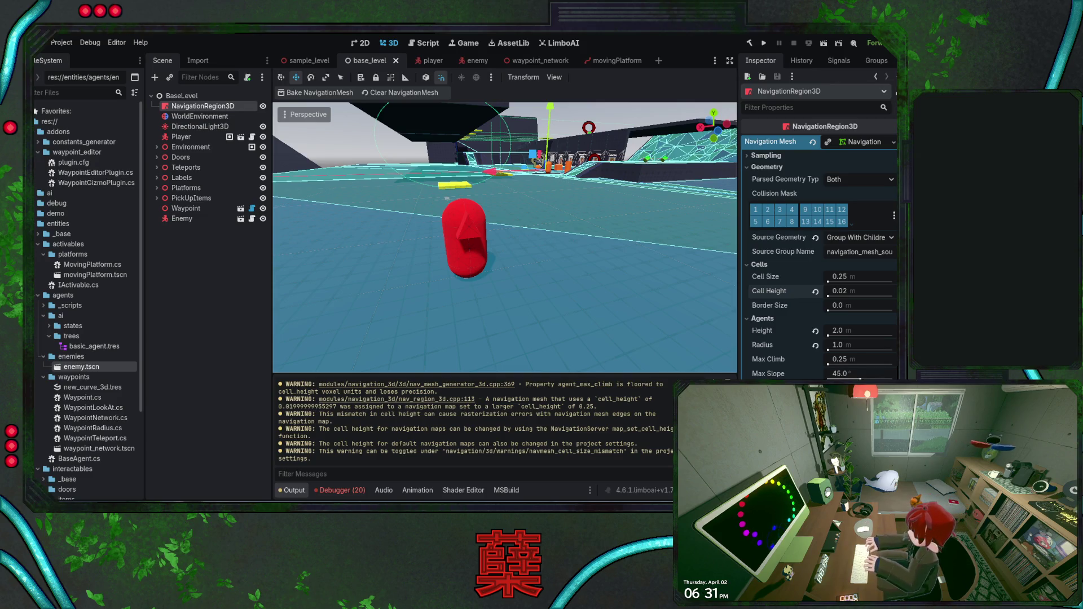
Revert the navigation mesh Cell Height to its default 0.25
left_click(815, 292)
Save the level, re-bake the navmesh with 0.25 cell height, and save again
key("ctrl+s")
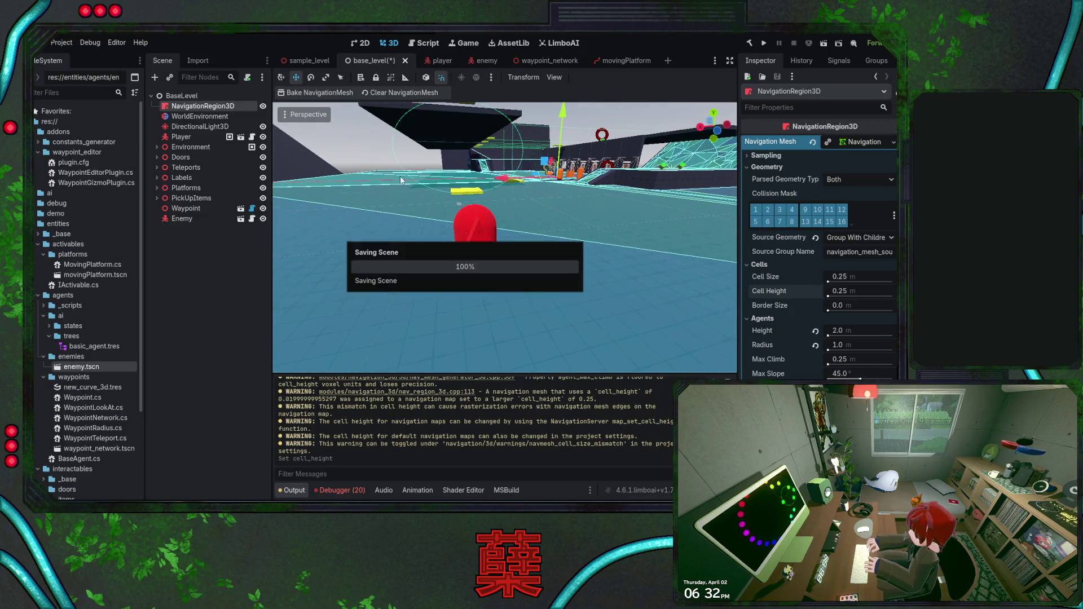
left_click(294, 93)
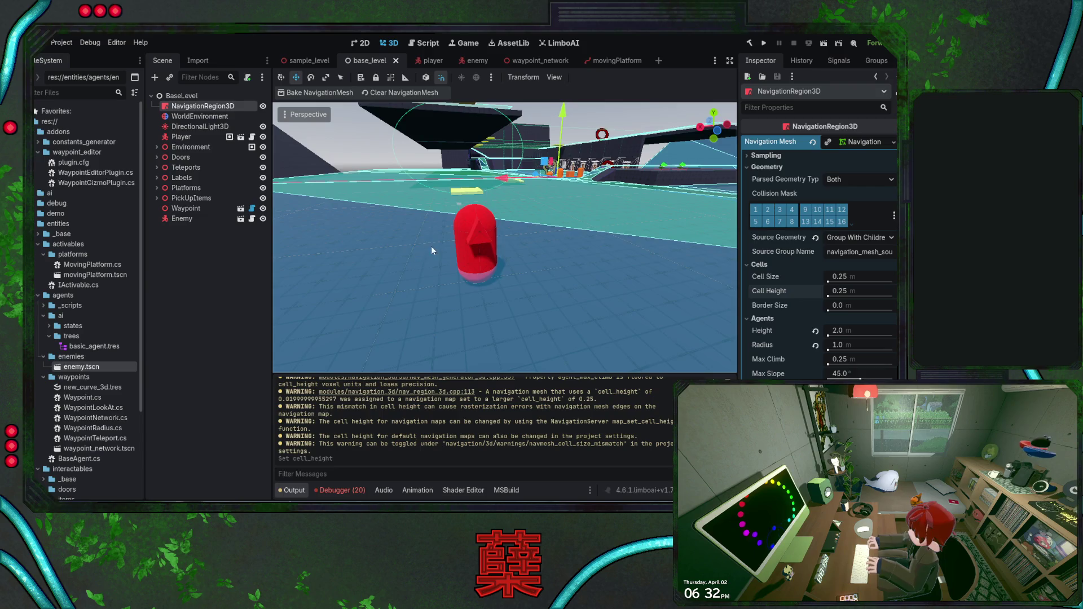
key("ctrl+s")
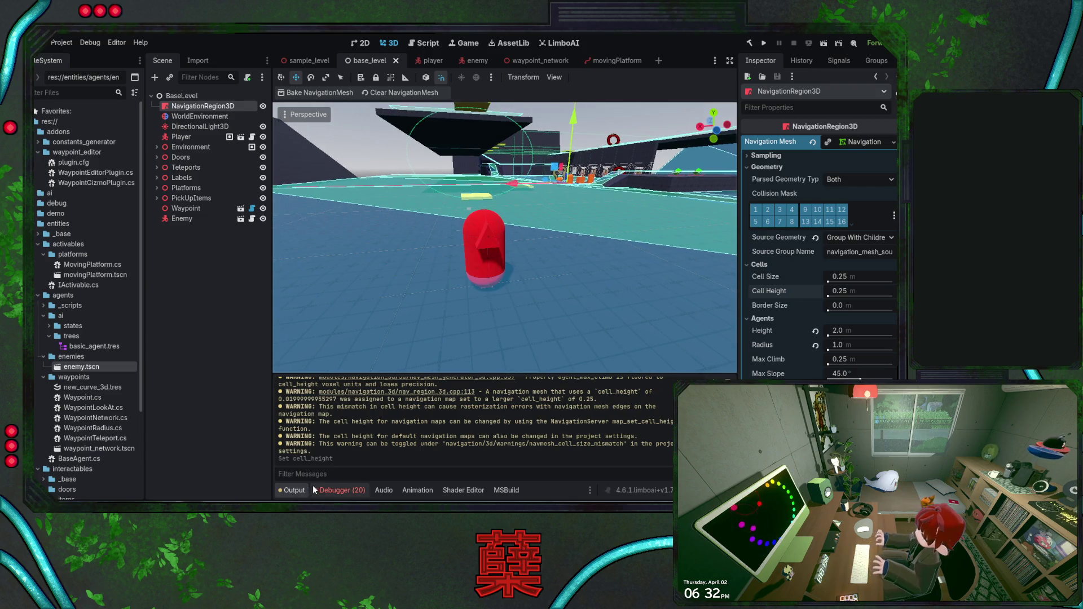
left_click(466, 60)
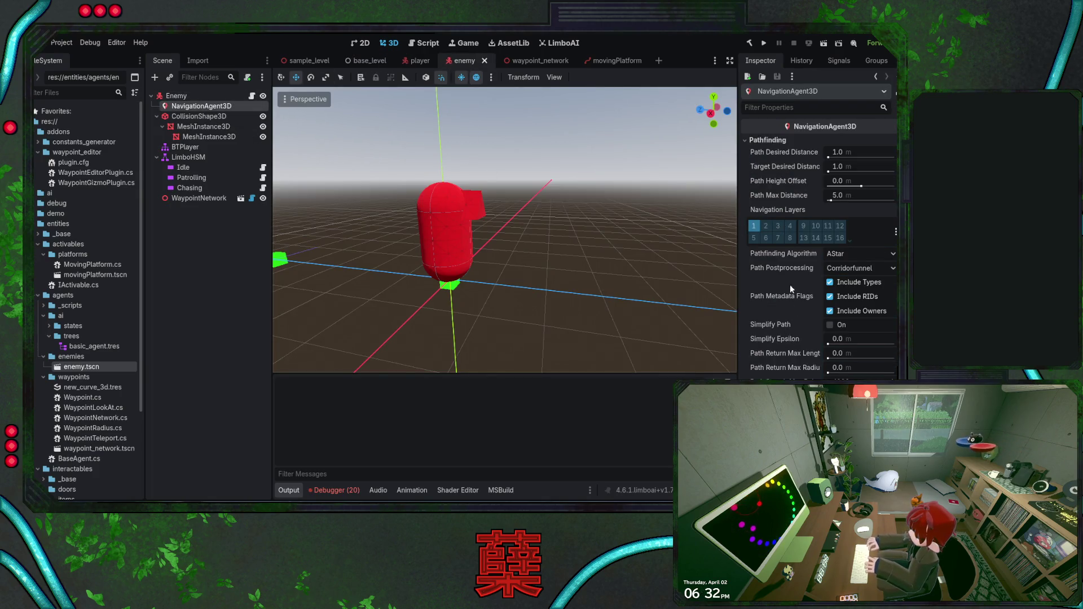
Set the enemy agent's Path Height Offset to -0.25, save the enemy scene, and return to base_level
left_click(797, 108)
type("Hei")
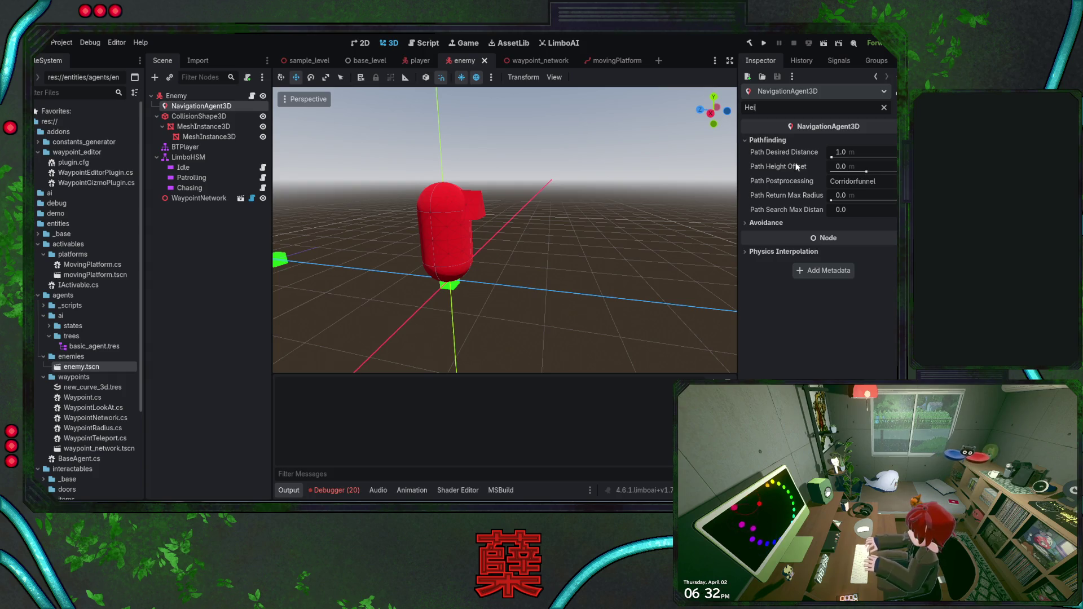
left_click(842, 167)
type("-0")
key("Return")
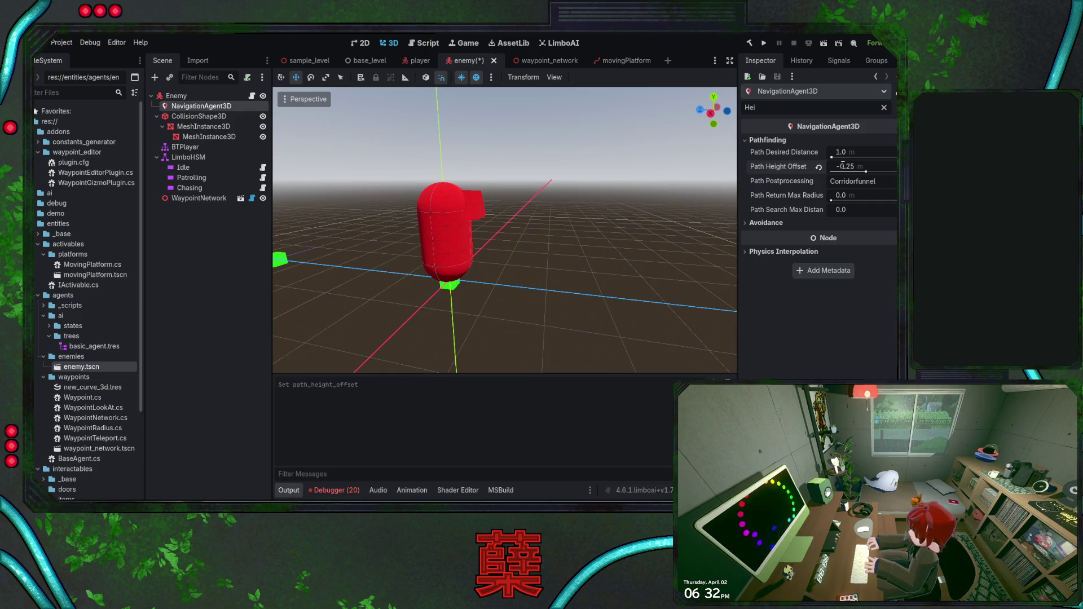
key("ctrl+s")
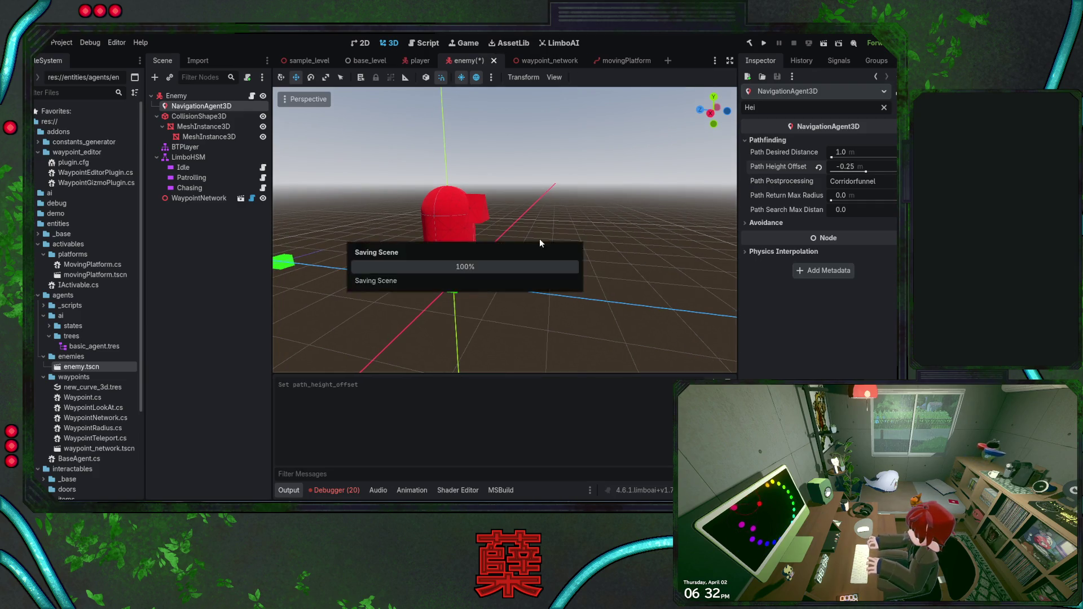
left_click(367, 61)
scroll(481, 128, "up", 2)
Run the project, watch the enemy patrol, then quit through the pause menu's Exit Game
left_click(761, 44)
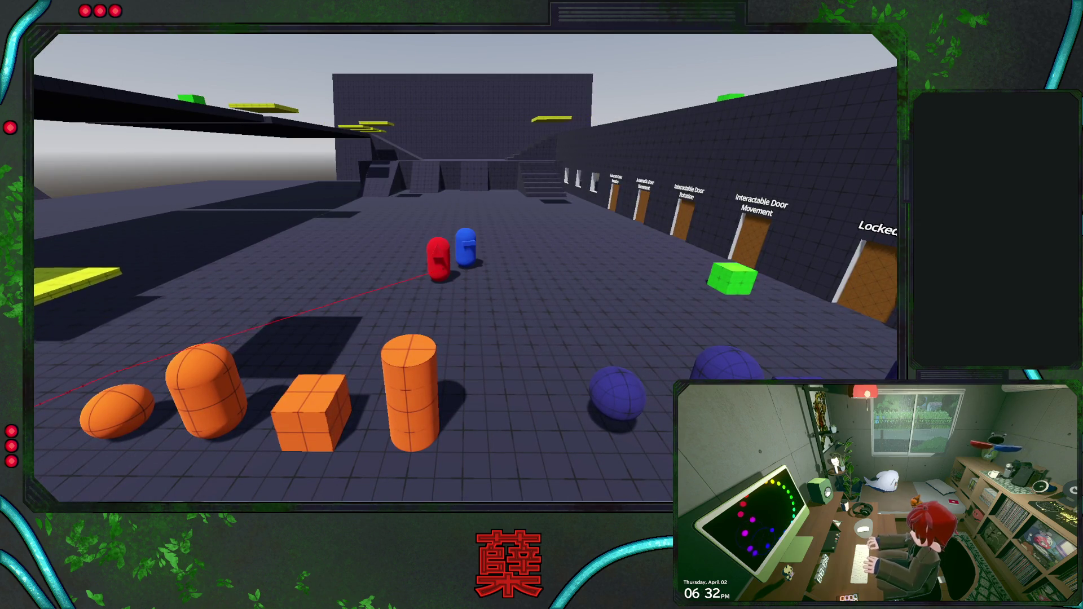
key("F8")
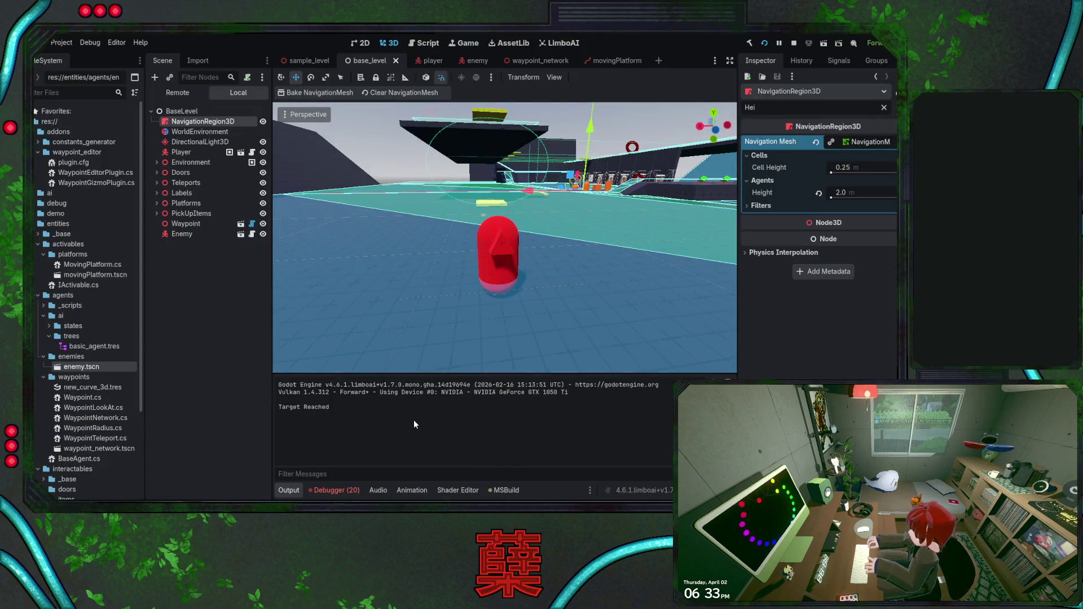
key("F5")
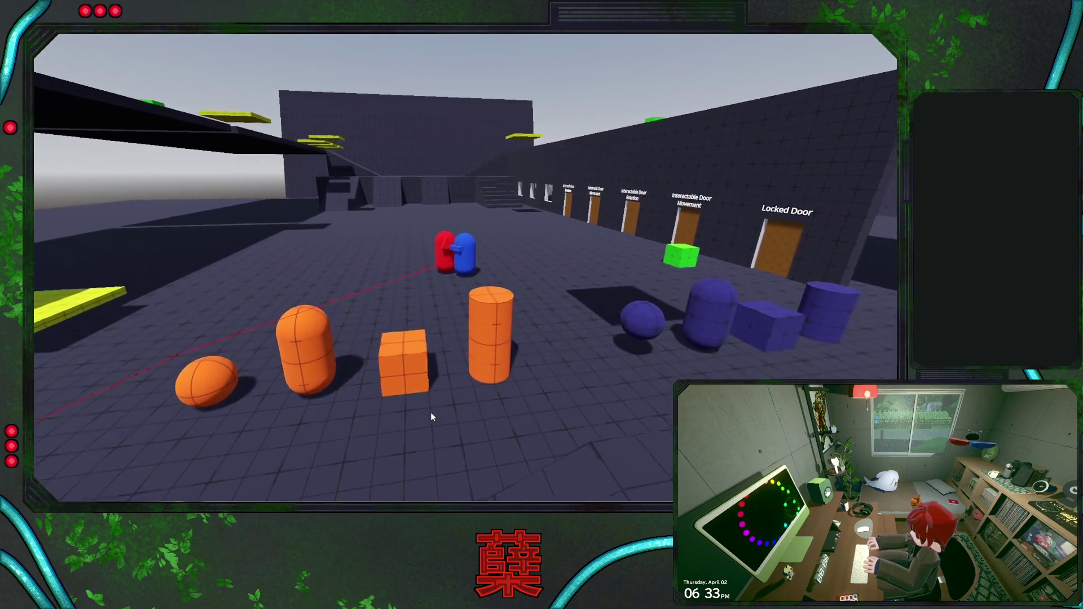
key("Escape")
left_click(466, 320)
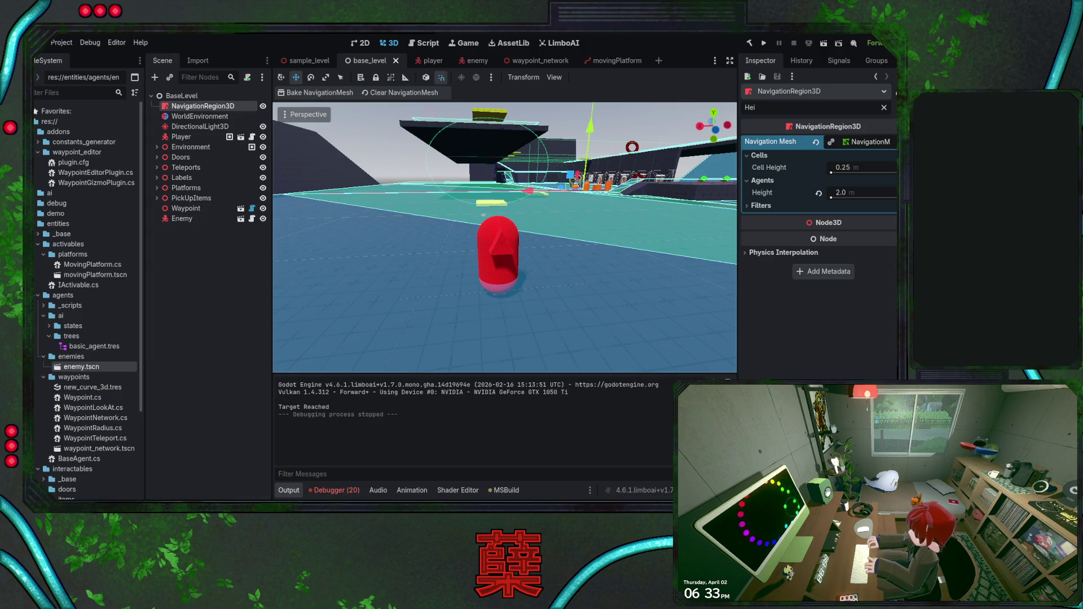
key("alt+Tab")
Comment out gravity lines 76–77 in BaseAgent.cs, save, and launch the game under the debugger
left_click(426, 300)
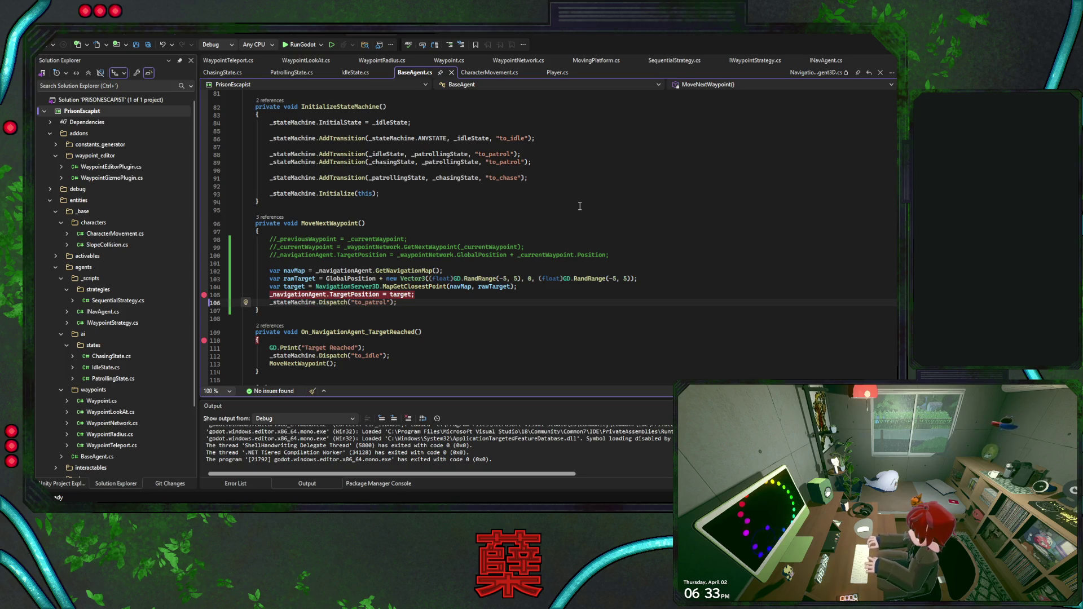
scroll(567, 219, "up", 7)
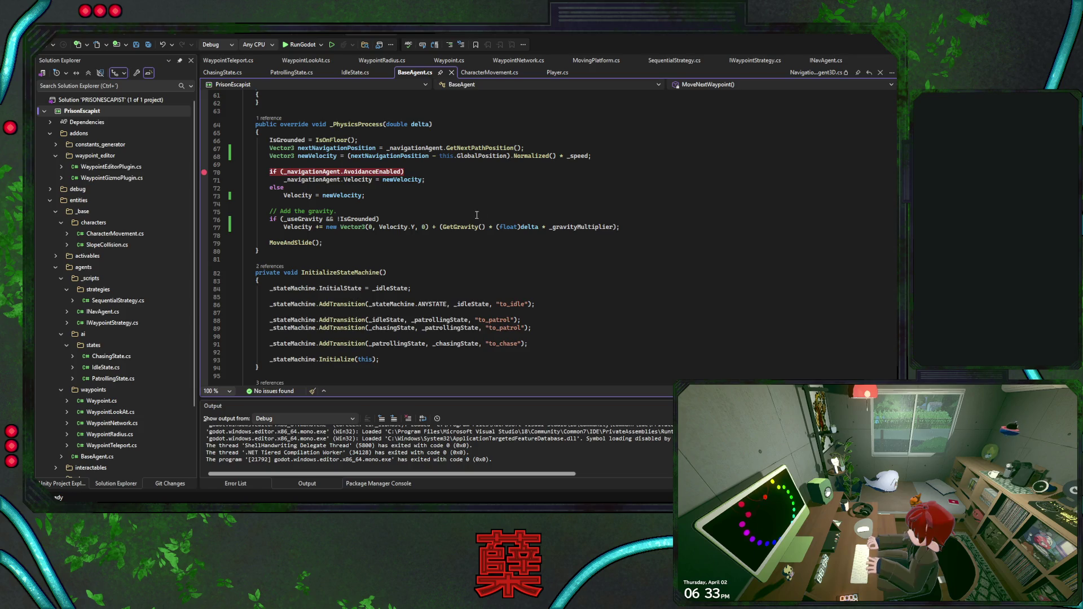
key("shift+Up")
key("shift+Home")
key("shift+Home")
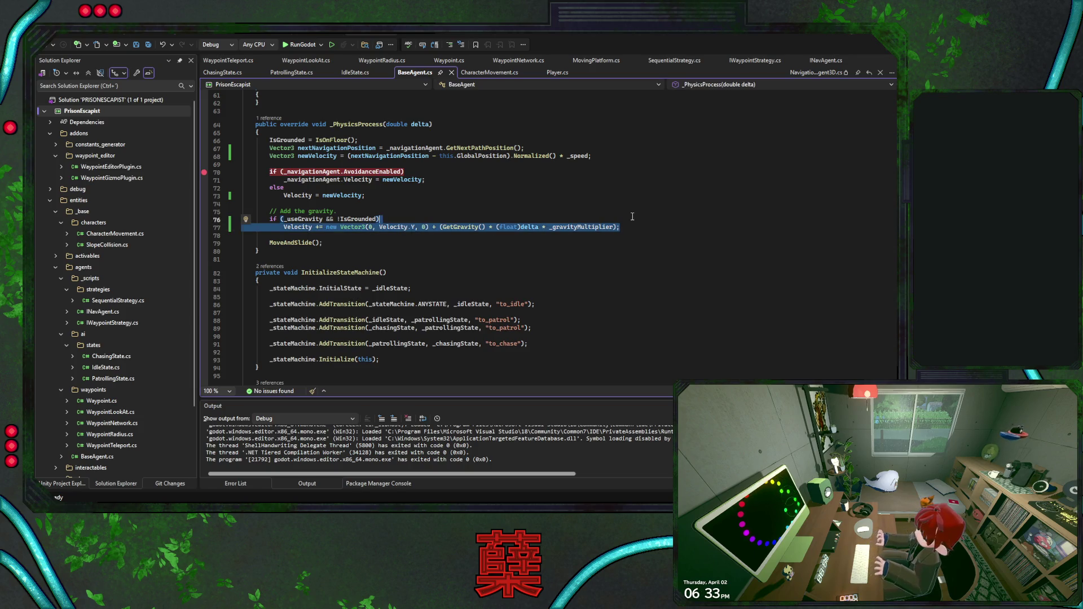
key("ctrl+k")
key("ctrl+c")
key("ctrl+s")
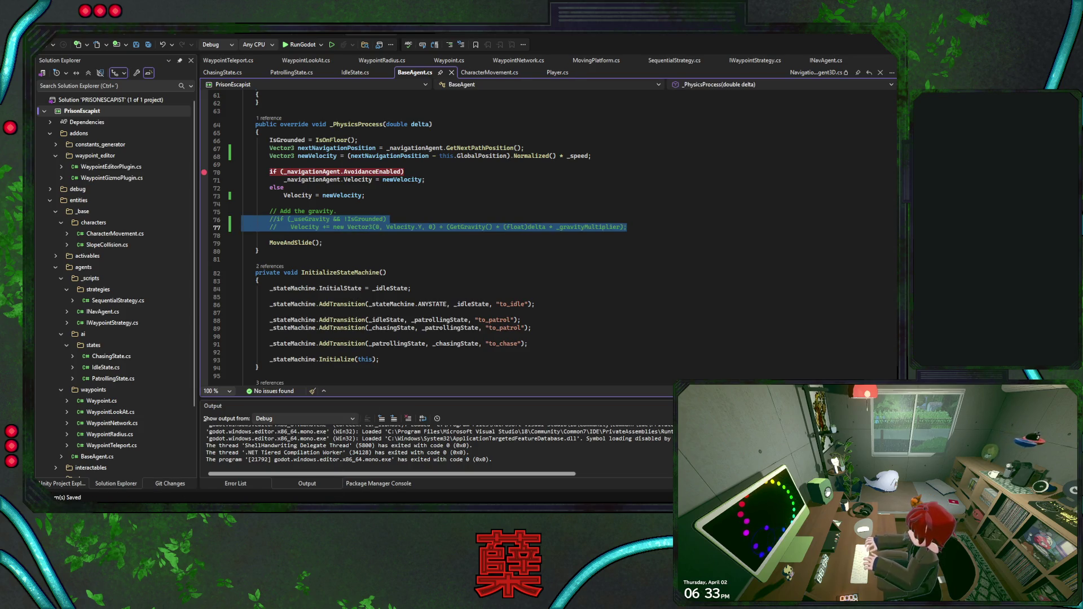
key("alt+Tab")
key("alt+Tab")
key("alt+Tab")
key("alt+Tab")
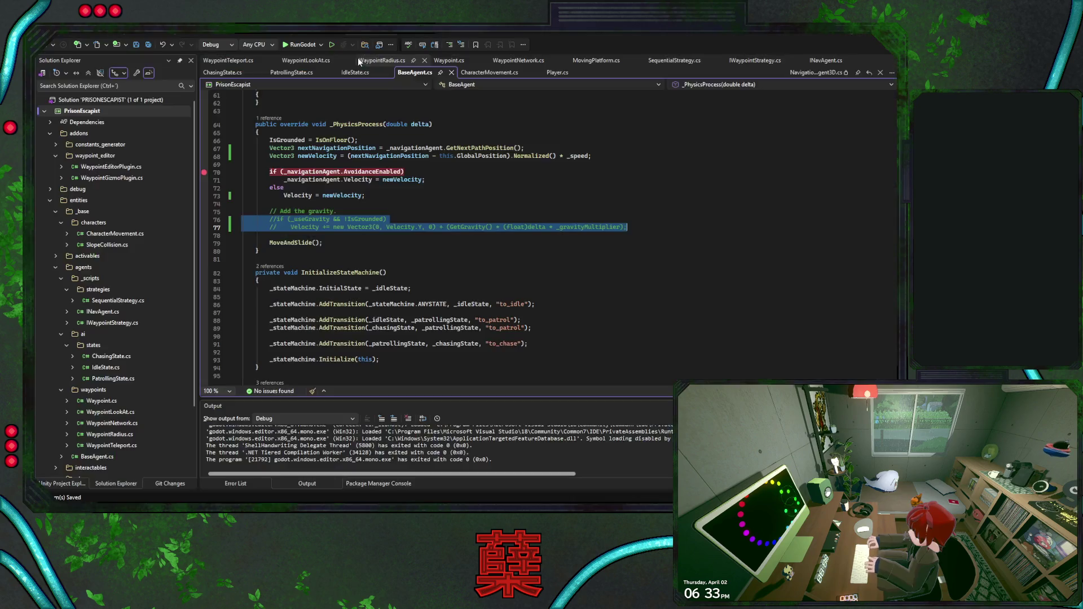
left_click(300, 45)
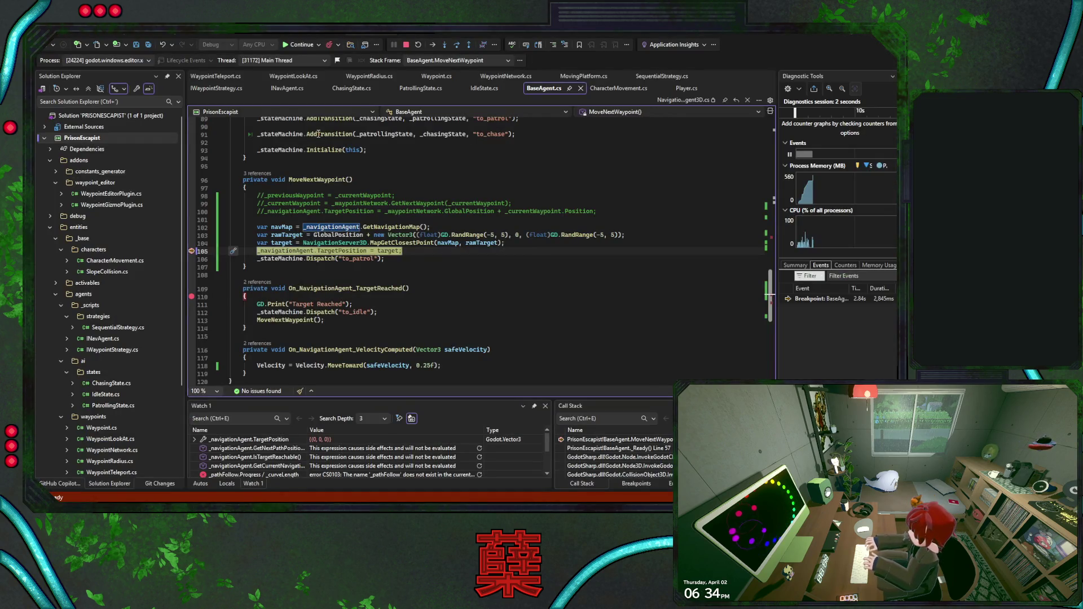
Continue past the breakpoints at lines 70, 105 and 110, then exit the game from its pause menu
left_click(300, 45)
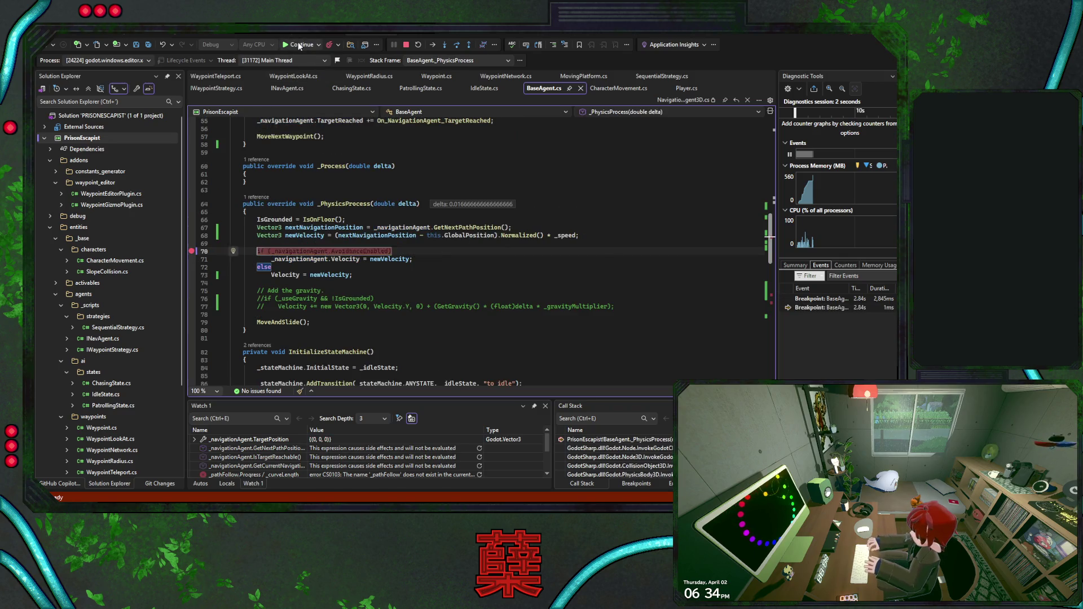
left_click(300, 46)
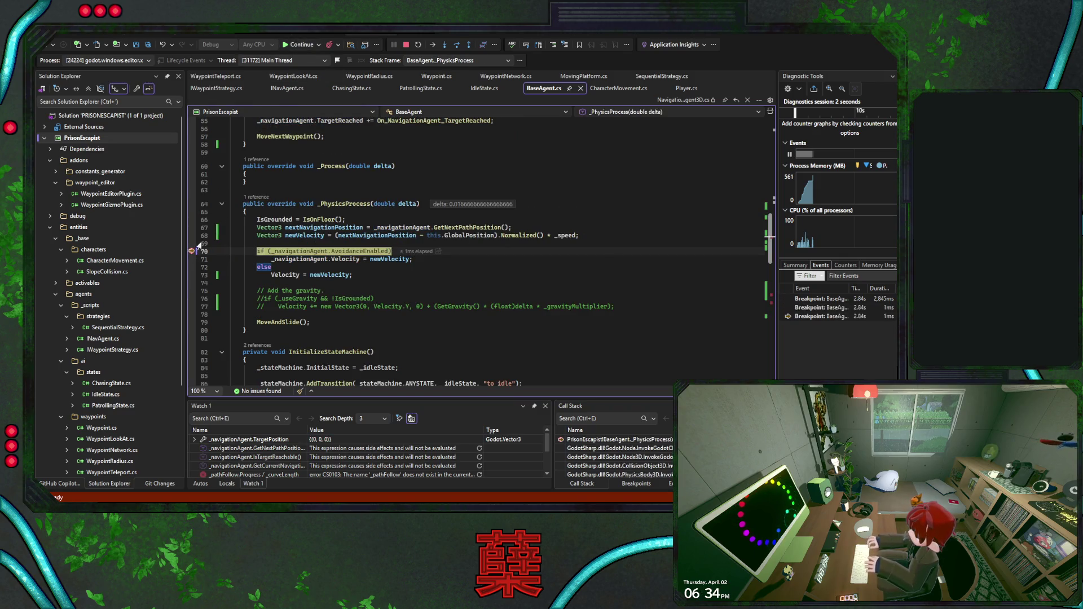
left_click(300, 45)
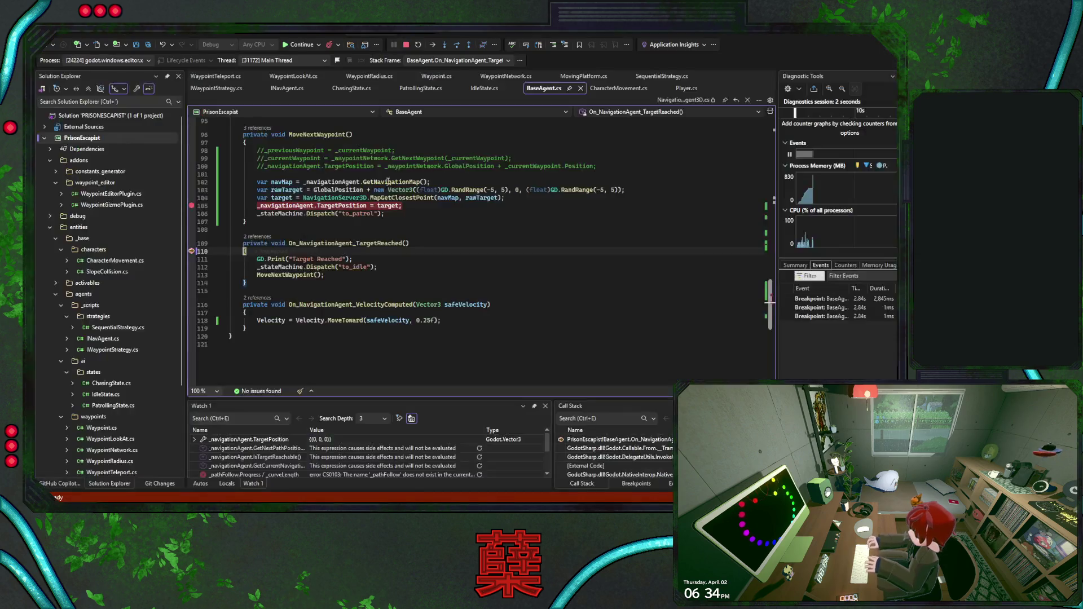
left_click(299, 45)
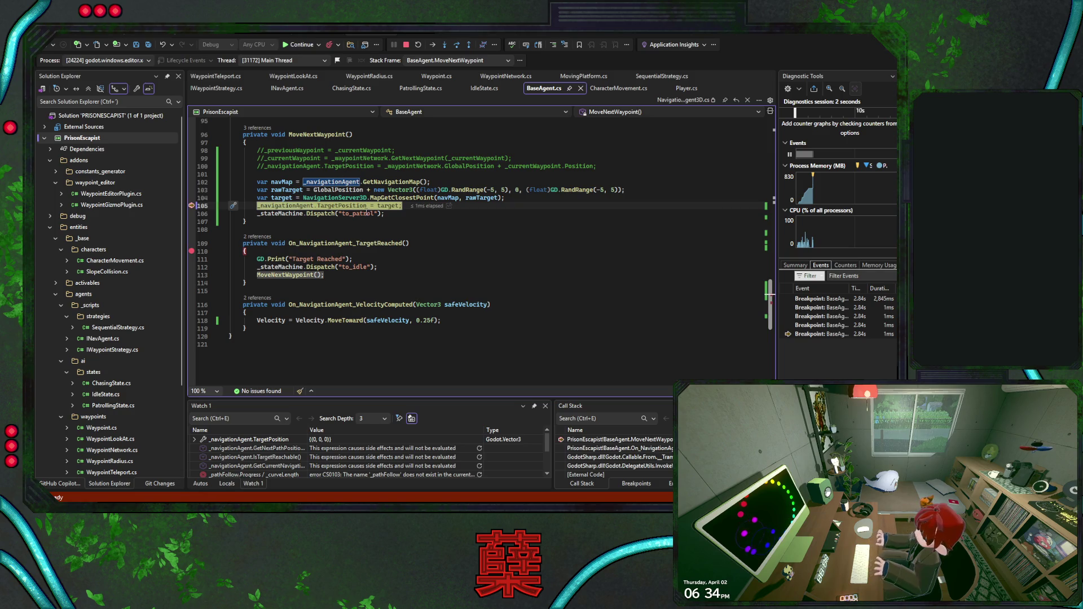
left_click(299, 46)
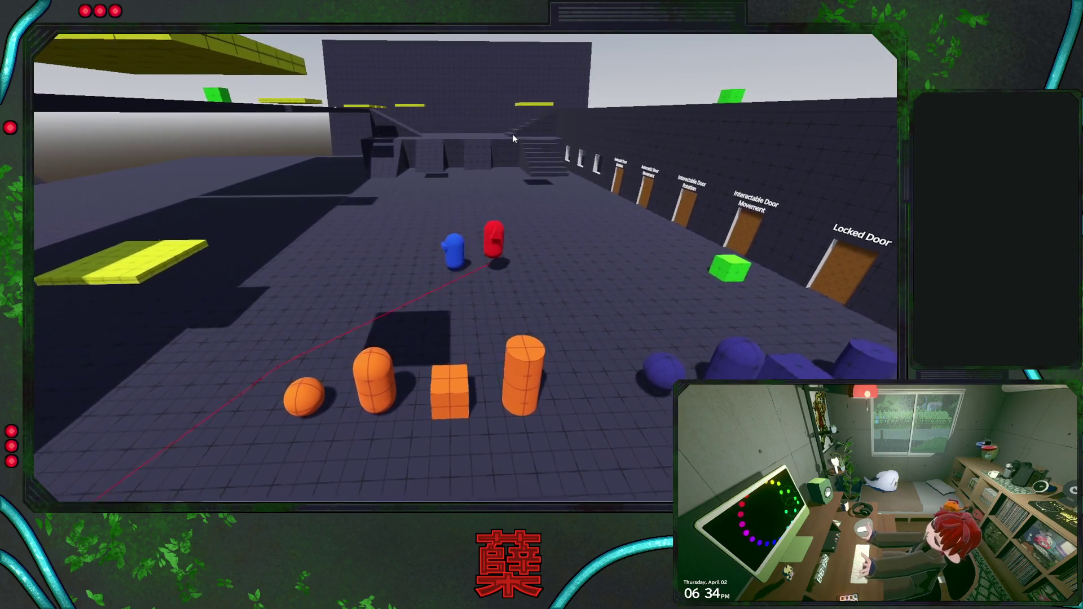
key("Escape")
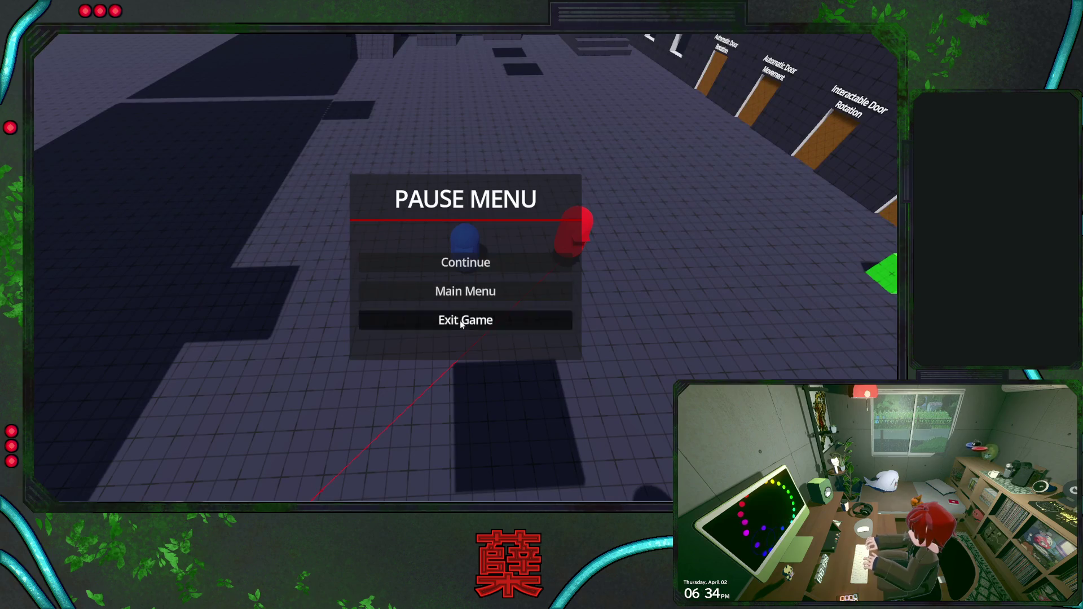
left_click(445, 320)
scroll(505, 230, "up", 11)
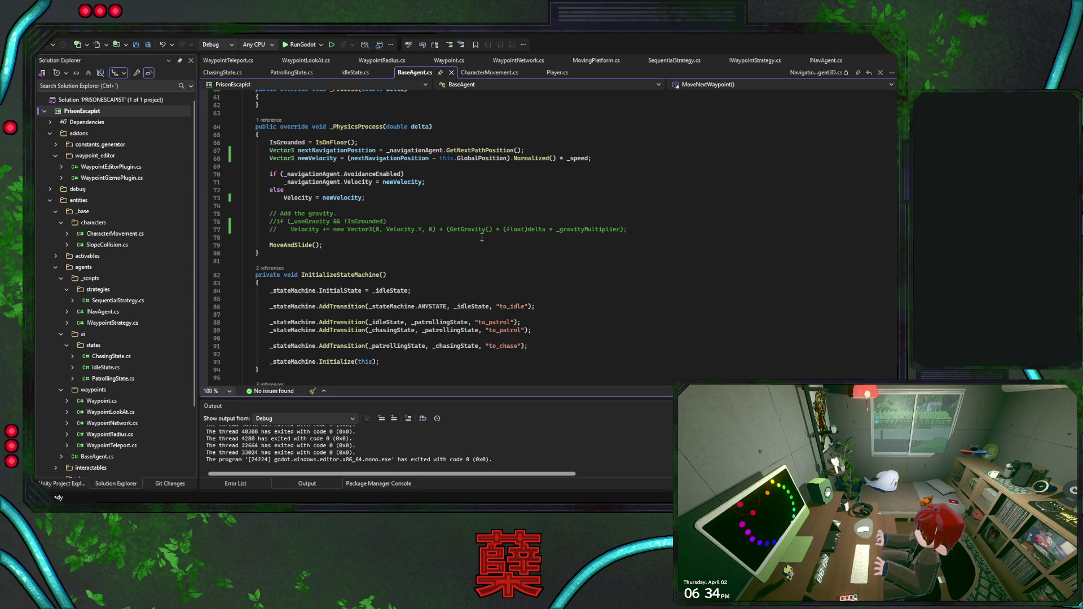
Uncomment gravity lines 76–77 in BaseAgent.cs, save it, then save the base_level scene in Godot
left_click_drag(637, 228, 637, 219)
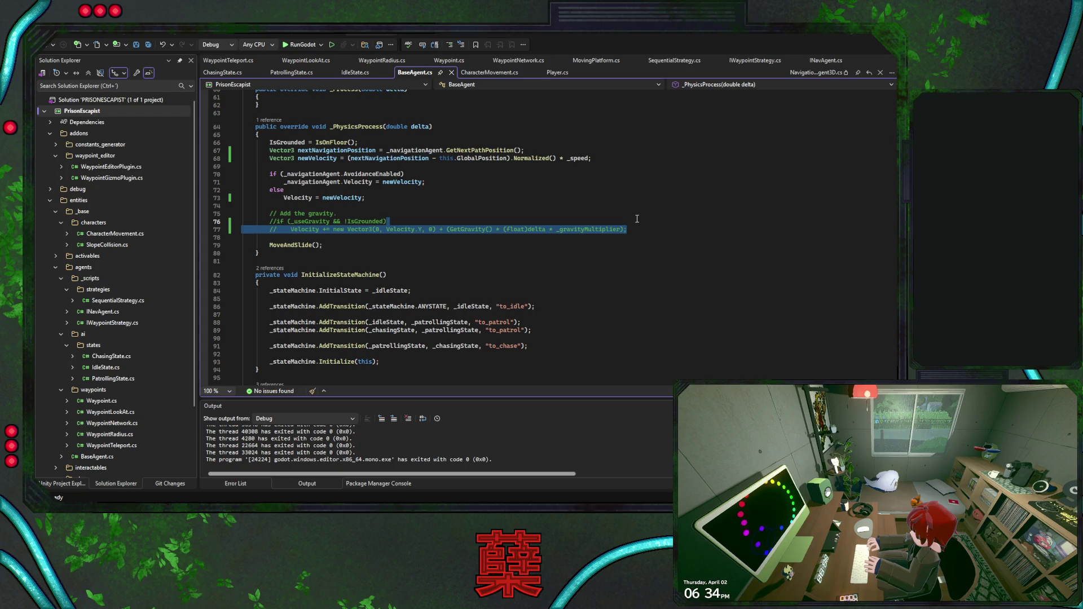
key("ctrl+k")
key("ctrl+u")
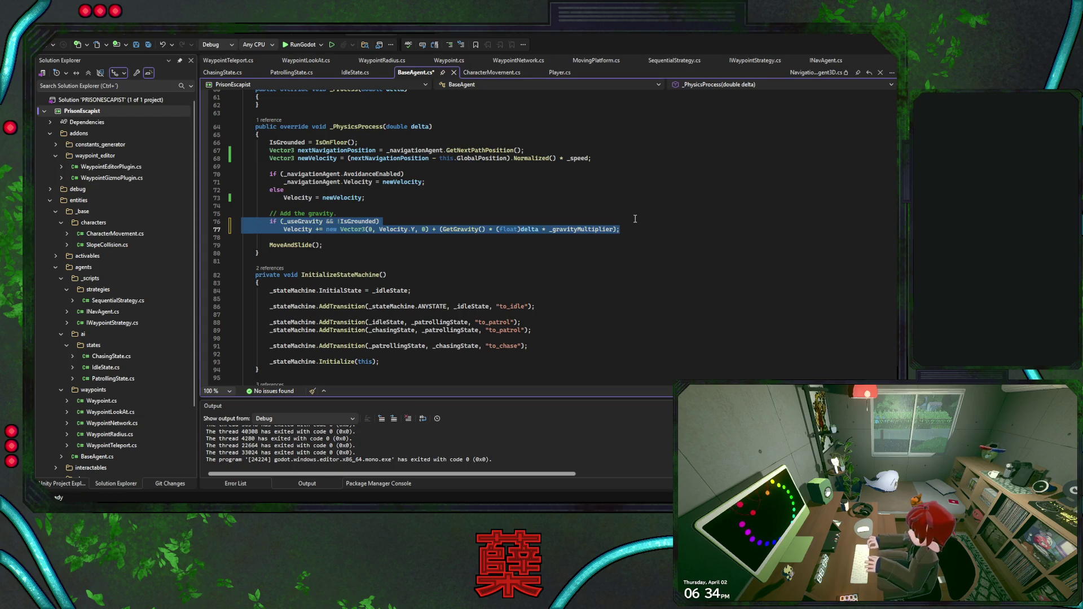
key("ctrl+s")
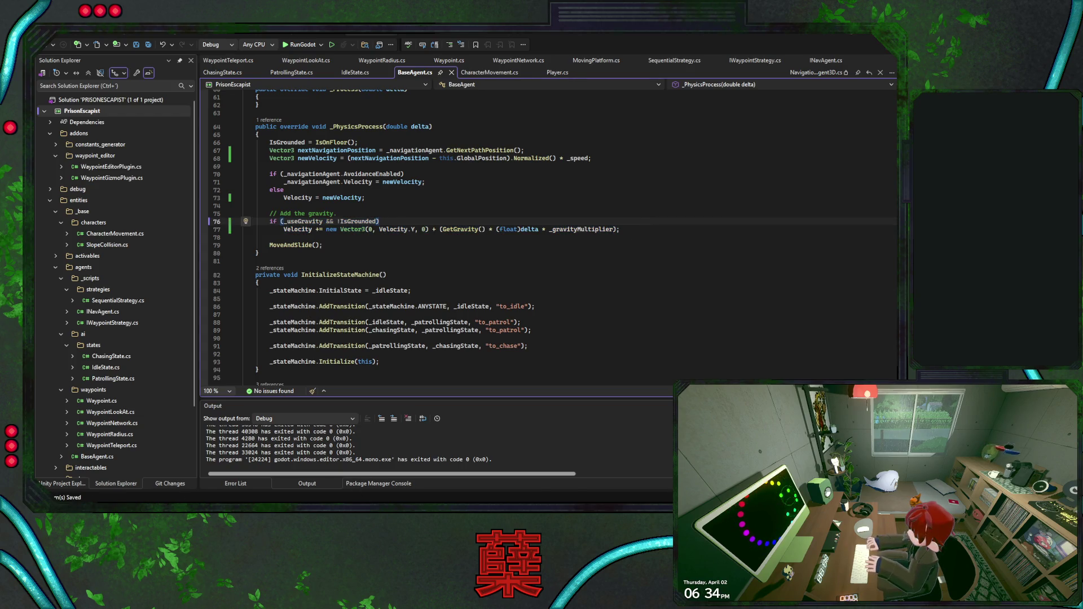
key("alt+Tab")
key("ctrl+s")
left_click(465, 60)
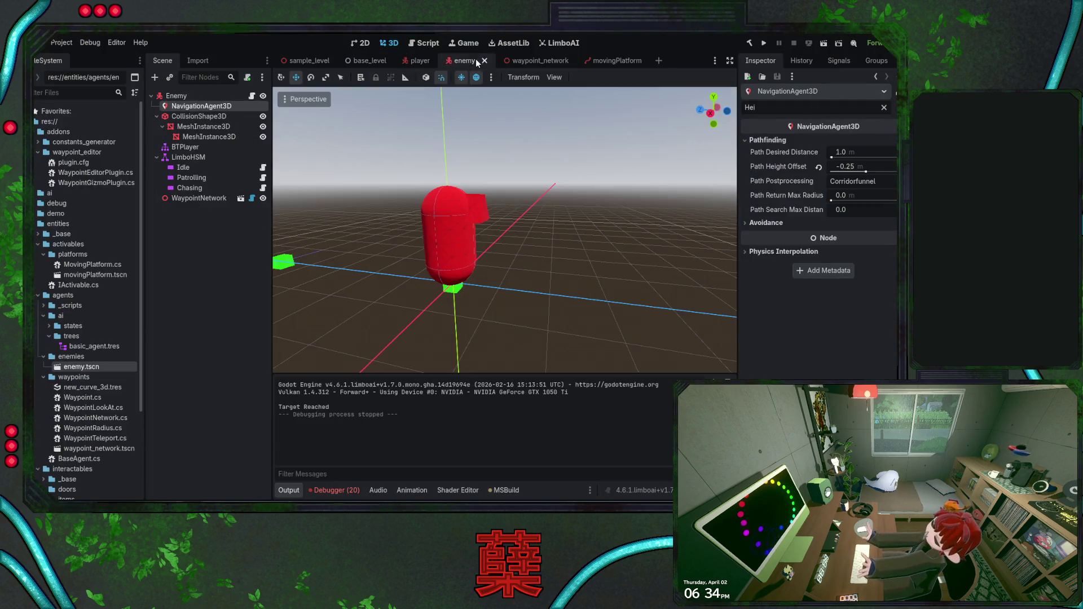